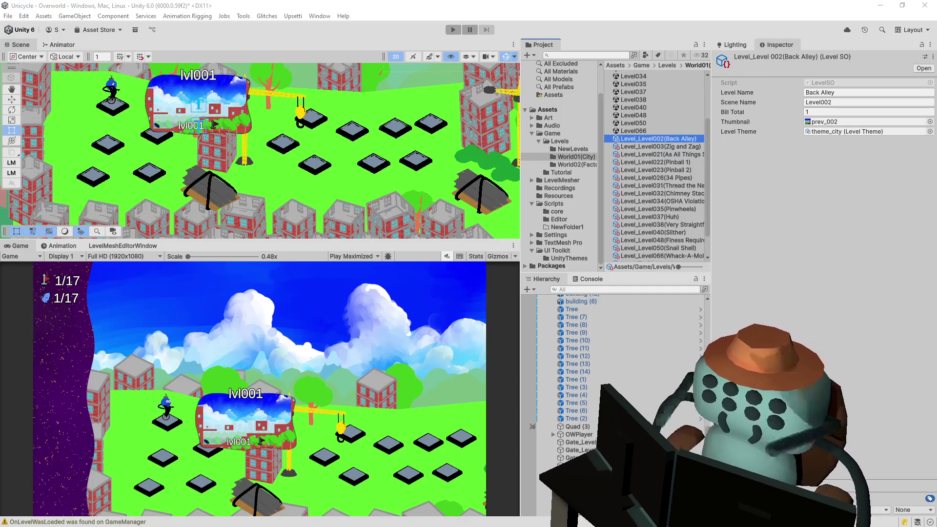
- Widen the Project and Inspector panels so World01(City) asset names like Back Alley are readable
{"action": "left_click_drag", "start_coordinate": [520, 123], "coordinate": [441, 125]}
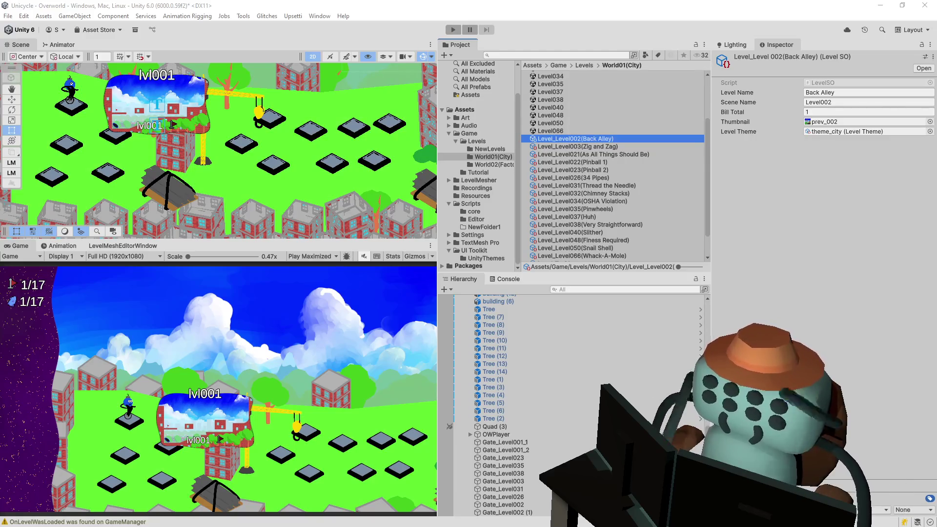
{"action": "scroll", "coordinate": [610, 145], "scroll_direction": "down", "scroll_amount": 2}
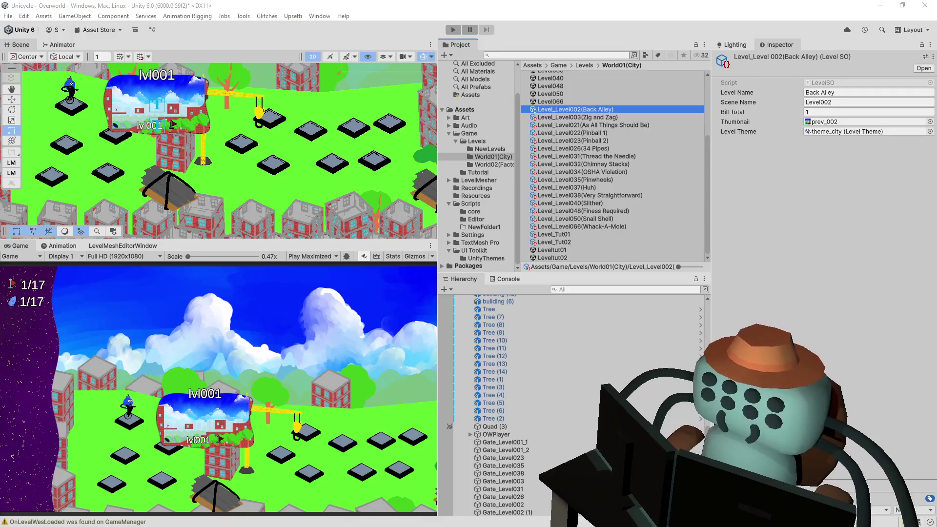
- Link the Gate_Level026 gate to Level_Level038 (Very Straightforward) instead of Back Alley
{"action": "left_click_drag", "start_coordinate": [202, 182], "coordinate": [299, 186]}
{"action": "left_click", "coordinate": [205, 174]}
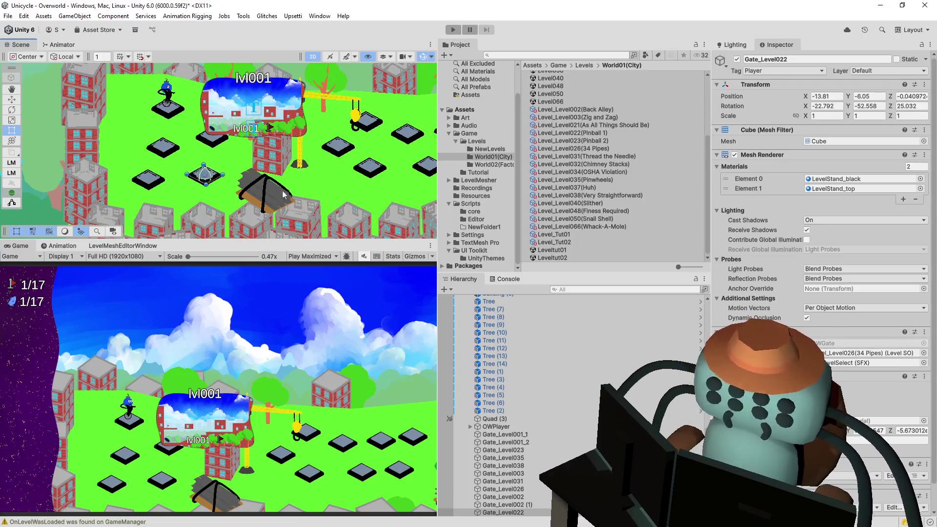
{"action": "left_click", "coordinate": [212, 144]}
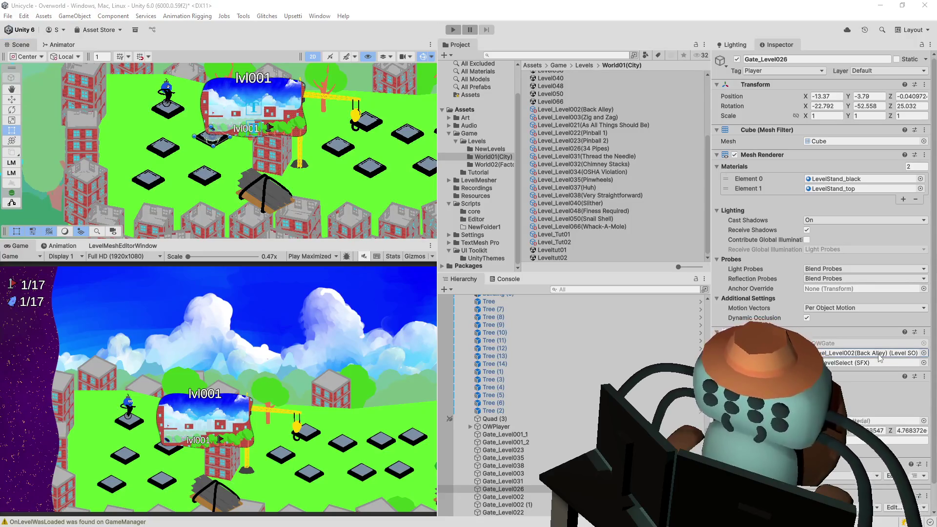
{"action": "left_click_drag", "start_coordinate": [879, 358], "coordinate": [877, 353]}
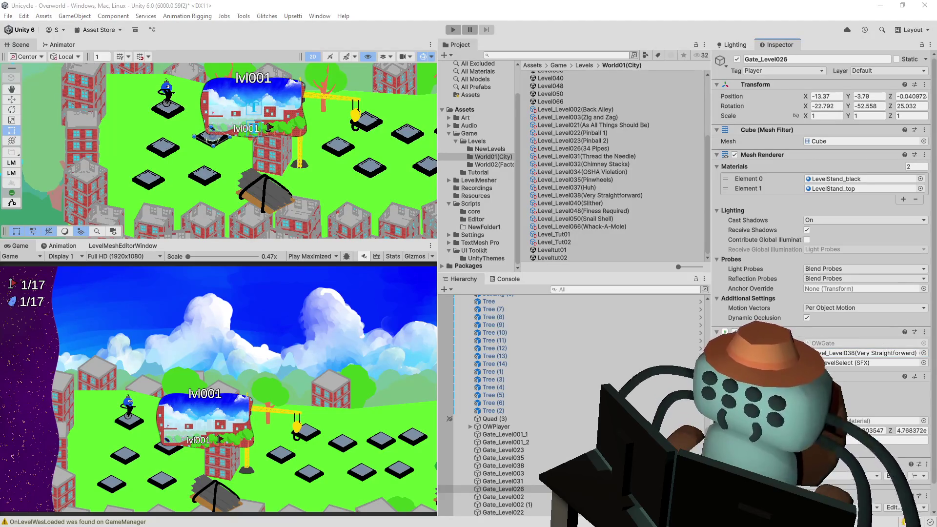
- Indent the tut2, pinball 1, 3/4 pipes, straightforward and whackamole lines in the Notepad list
{"action": "key", "text": "alt+Tab"}
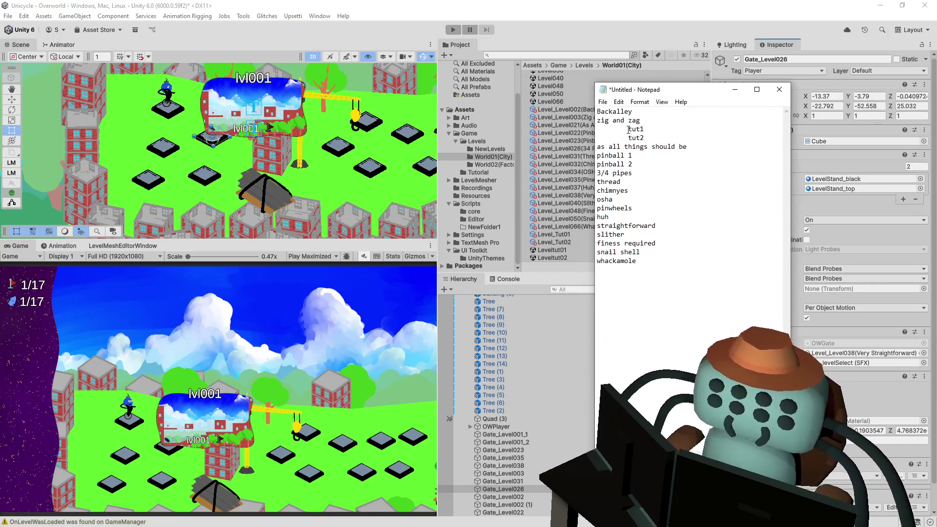
{"action": "left_click", "coordinate": [628, 138]}
{"action": "key", "text": "Tab"}
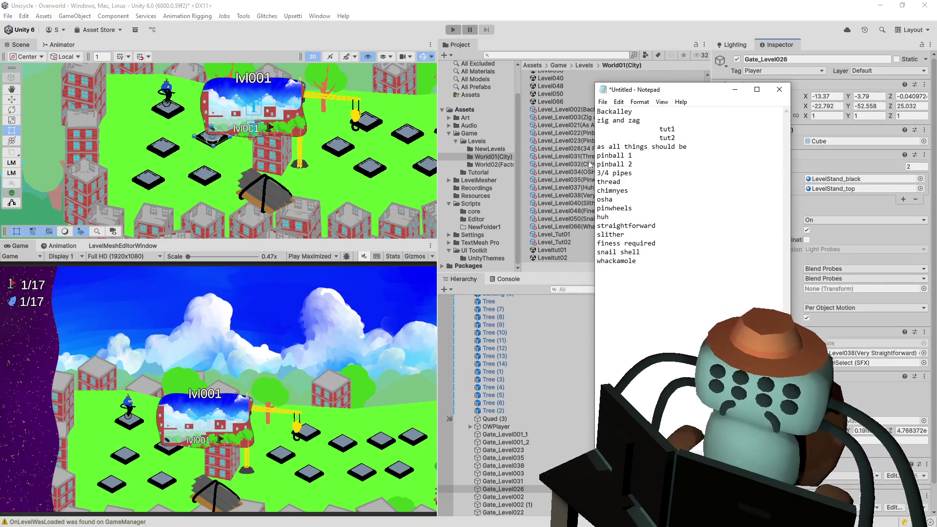
{"action": "left_click", "coordinate": [598, 156]}
{"action": "key", "text": "Tab"}
{"action": "key", "text": "Tab"}
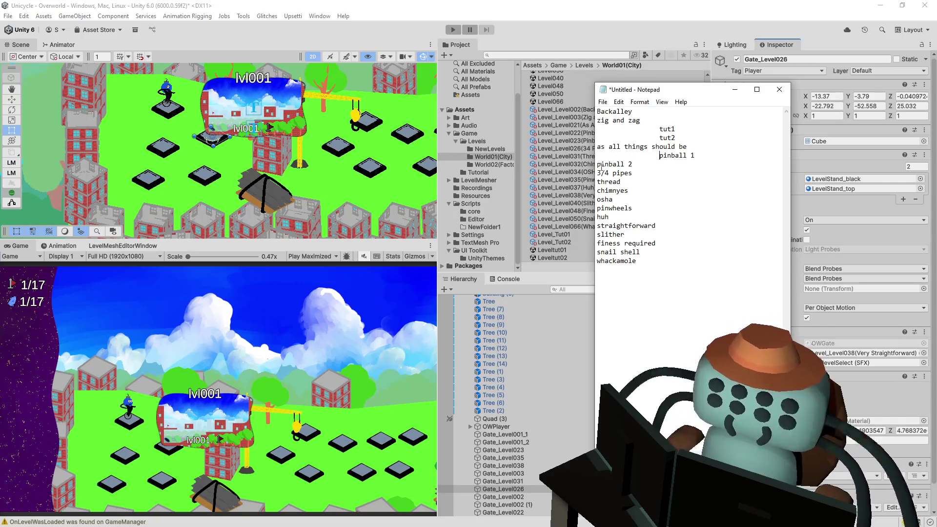
{"action": "left_click", "coordinate": [598, 173]}
{"action": "key", "text": "Tab"}
{"action": "key", "text": "Tab"}
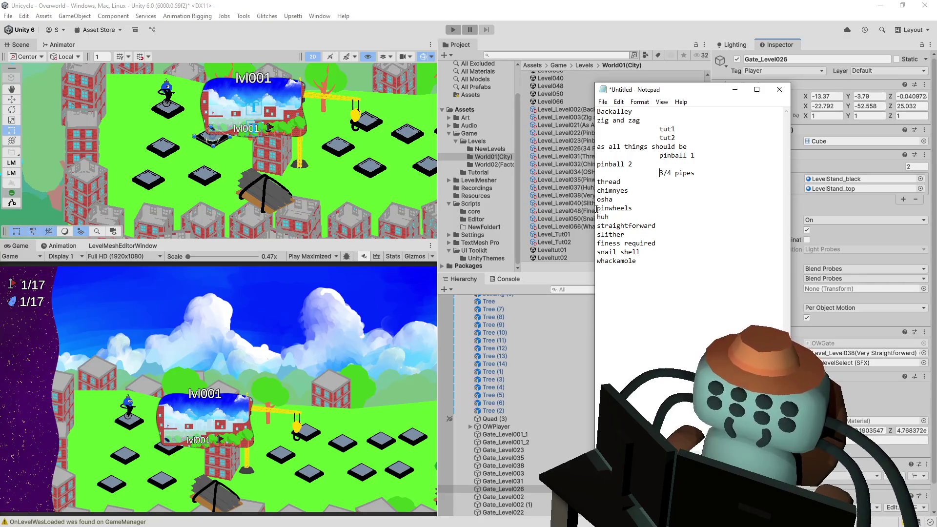
{"action": "left_click", "coordinate": [598, 226]}
{"action": "key", "text": "Tab"}
{"action": "key", "text": "Tab"}
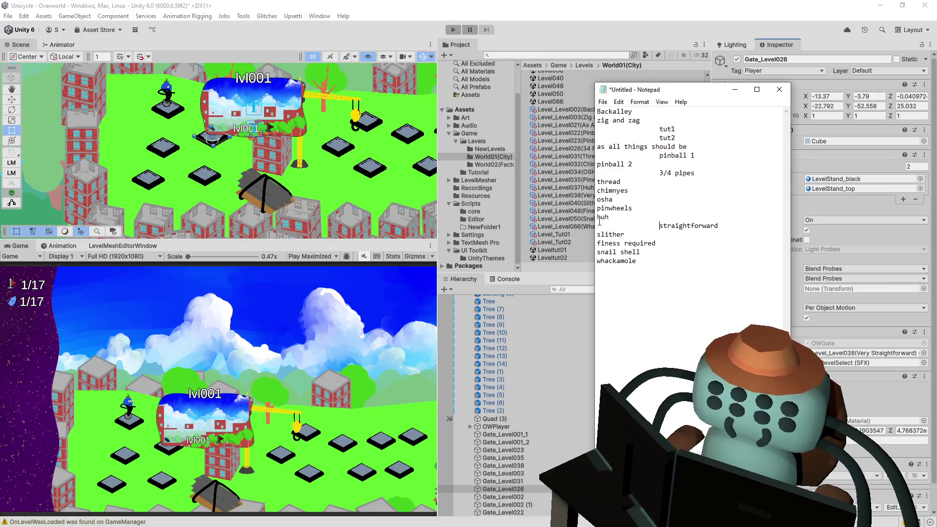
{"action": "left_click", "coordinate": [598, 257]}
{"action": "key", "text": "Tab"}
{"action": "key", "text": "Tab"}
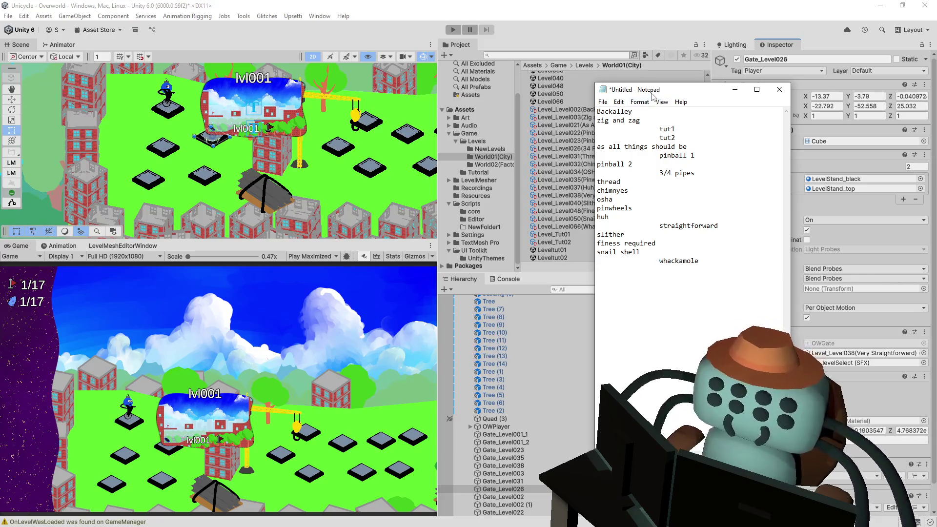
{"action": "key", "text": "alt+Tab"}
- Link the Gate_Level003 gate to Level_Level003 (Zig and Zag)
{"action": "mouse_move", "coordinate": [247, 168]}
{"action": "left_mouse_down"}
{"action": "mouse_move", "coordinate": [163, 154]}
{"action": "mouse_move", "coordinate": [255, 182]}
{"action": "left_mouse_up"}
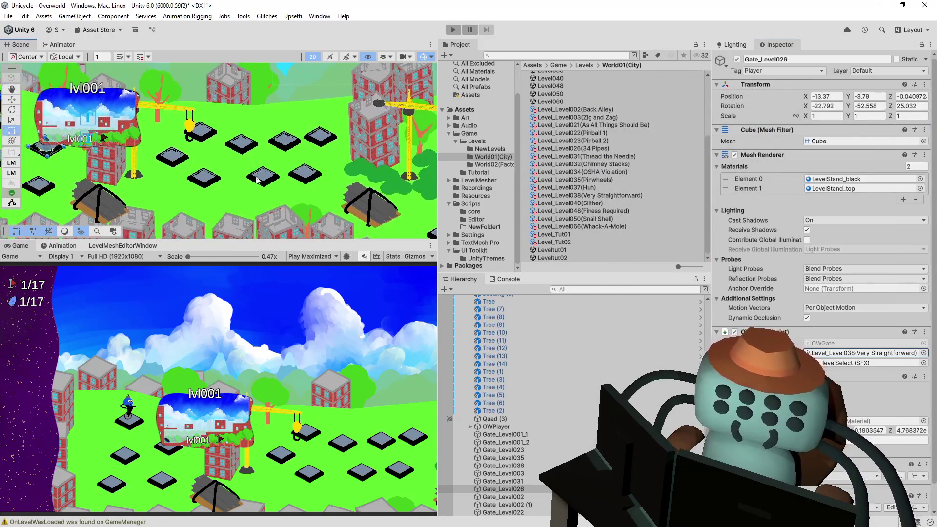
{"action": "left_click", "coordinate": [258, 183]}
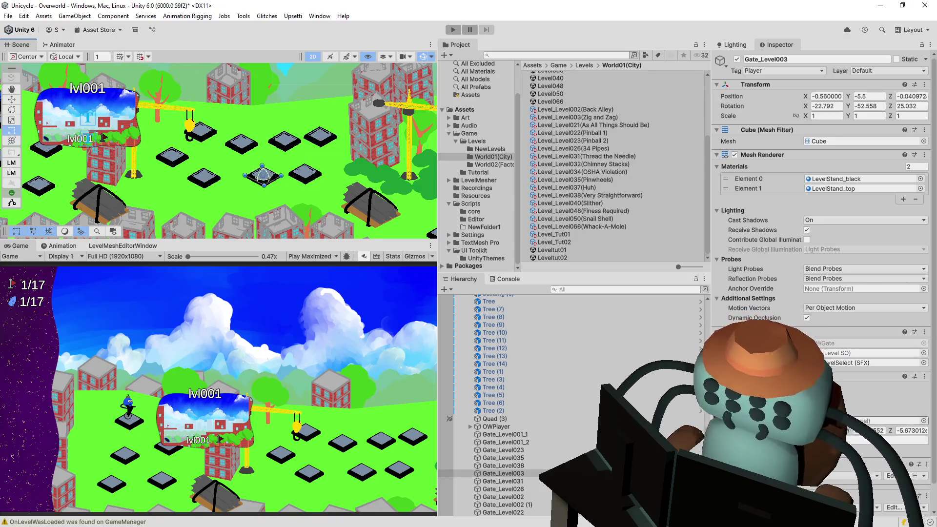
{"action": "left_click", "coordinate": [923, 353]}
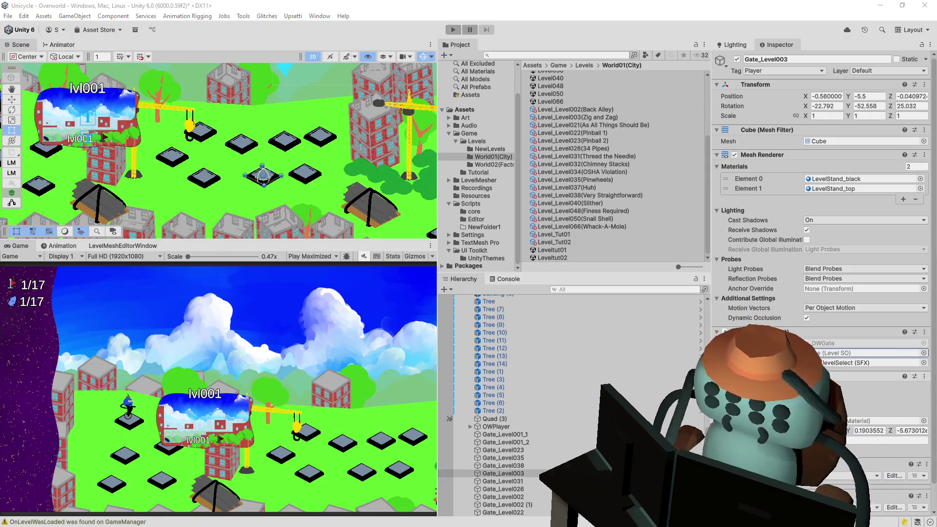
{"action": "key", "text": "Return"}
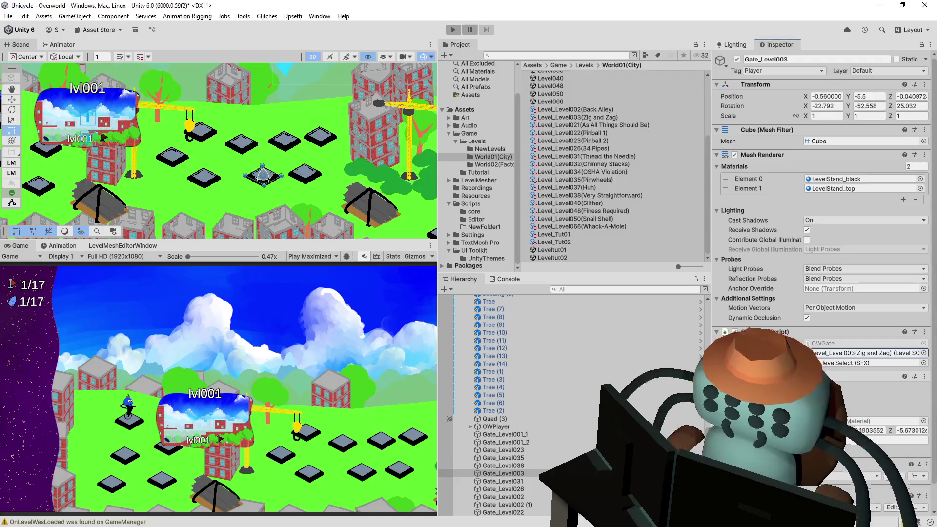
- Inspect Gate_Level035 and open Gate_Level032's level picker, then select Gate_Level050
{"action": "left_click_drag", "start_coordinate": [294, 174], "coordinate": [308, 178]}
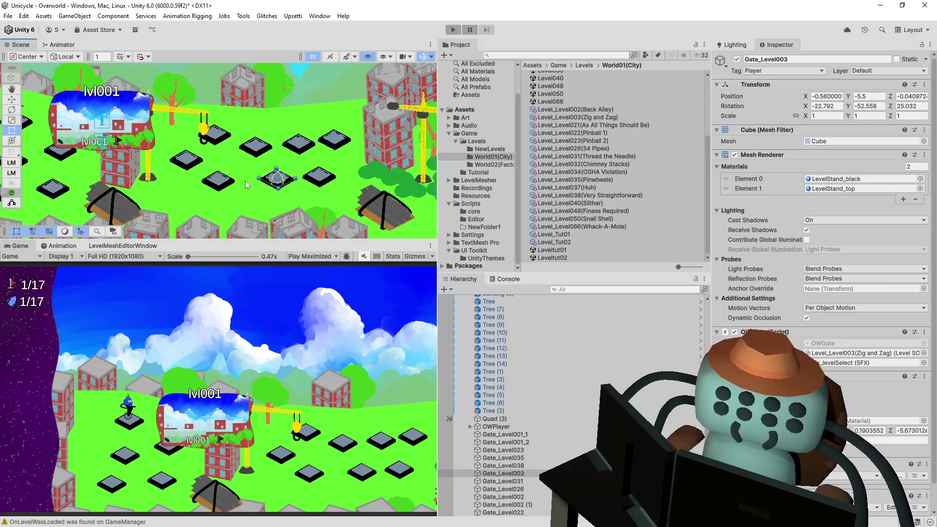
{"action": "left_click_drag", "start_coordinate": [232, 186], "coordinate": [336, 165]}
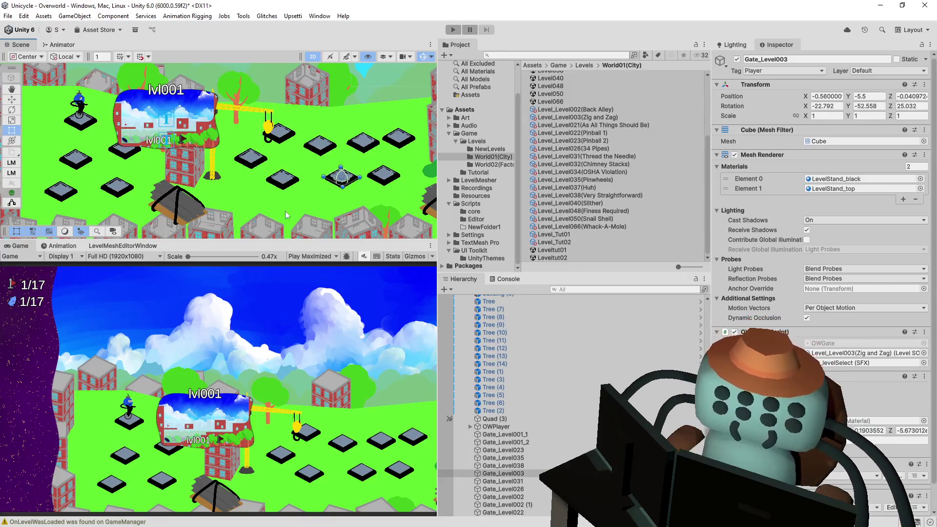
{"action": "left_click", "coordinate": [285, 186]}
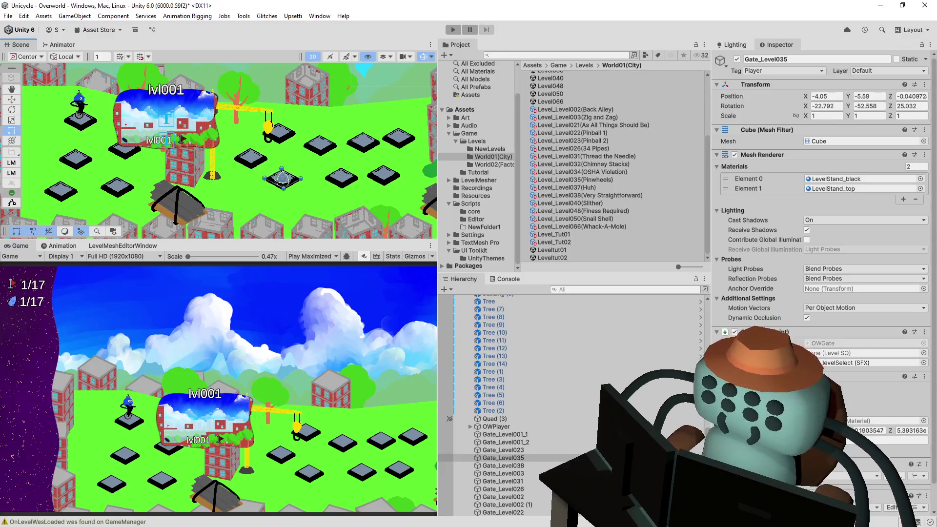
{"action": "left_click_drag", "start_coordinate": [382, 208], "coordinate": [222, 163]}
{"action": "left_click", "coordinate": [222, 162]}
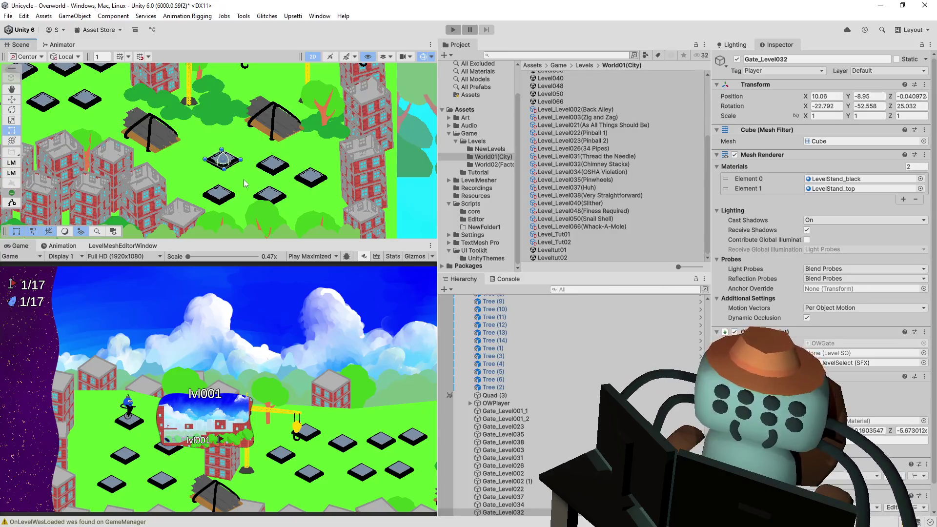
{"action": "key", "text": "Left"}
{"action": "key", "text": "Up"}
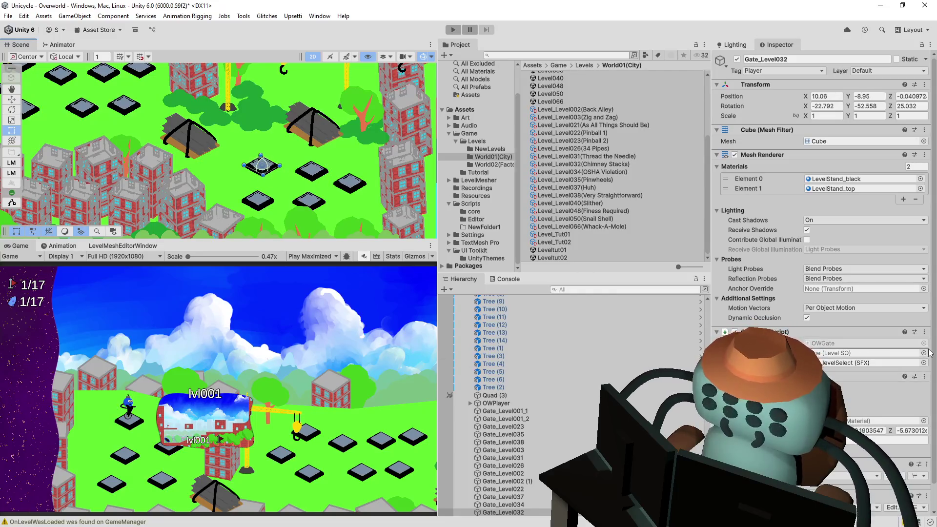
{"action": "left_click", "coordinate": [924, 353]}
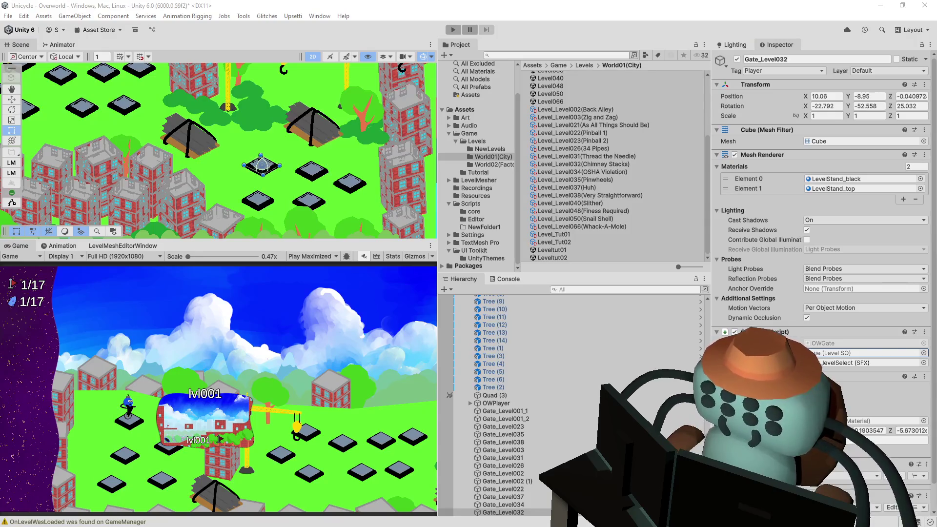
{"action": "left_click", "coordinate": [309, 175]}
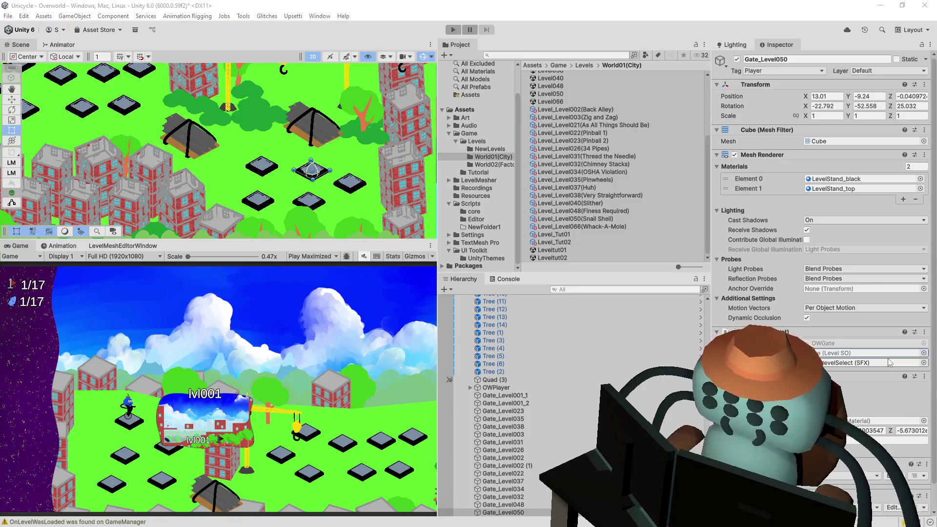
- Link Gate_Level050 to the Snail Shell level and open Gate_Level021's level picker
{"action": "left_click", "coordinate": [923, 352]}
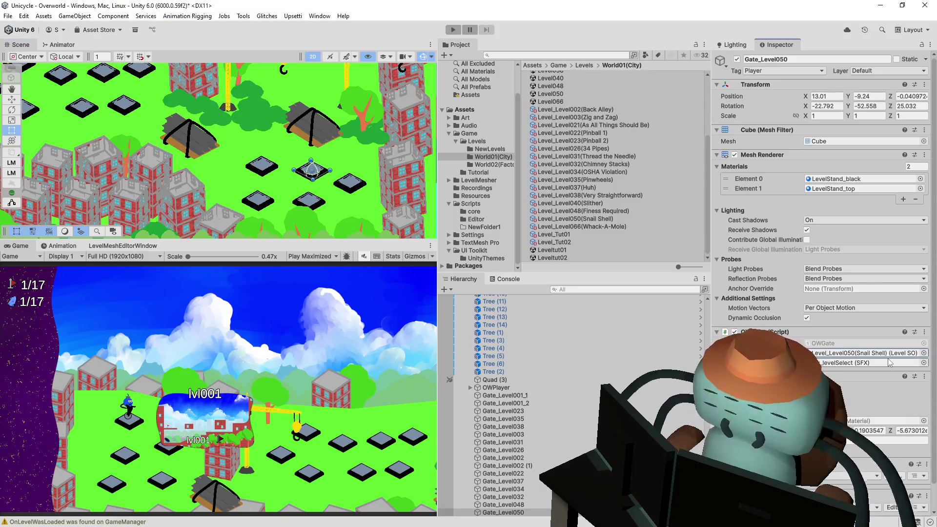
{"action": "left_click", "coordinate": [350, 183]}
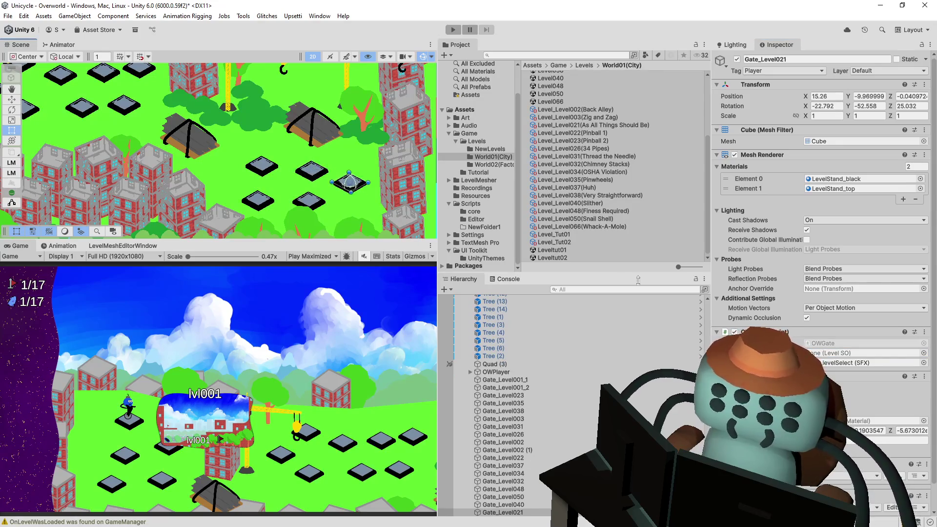
{"action": "left_click", "coordinate": [924, 352]}
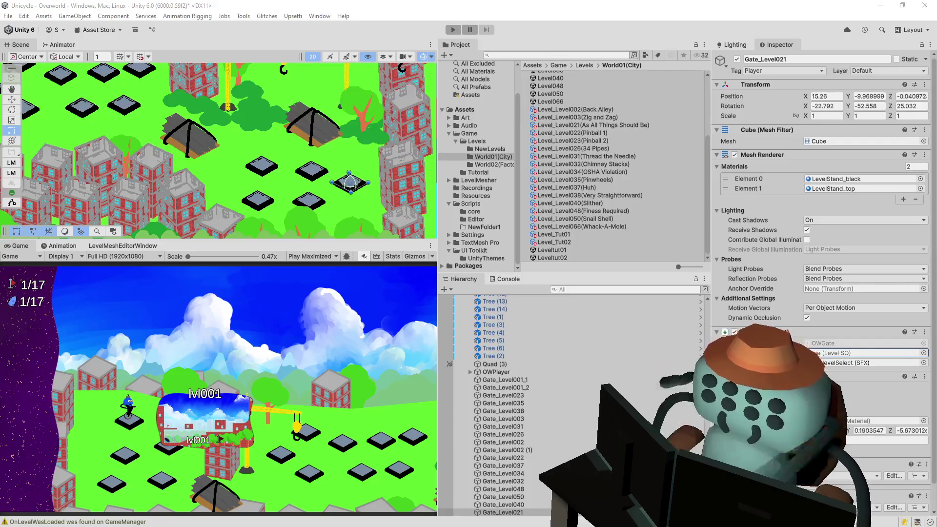
- Link Gate_Level040 to Level_Level048 (Finess Required), then select Gate_Level048
{"action": "left_click", "coordinate": [313, 200]}
{"action": "left_click", "coordinate": [310, 200]}
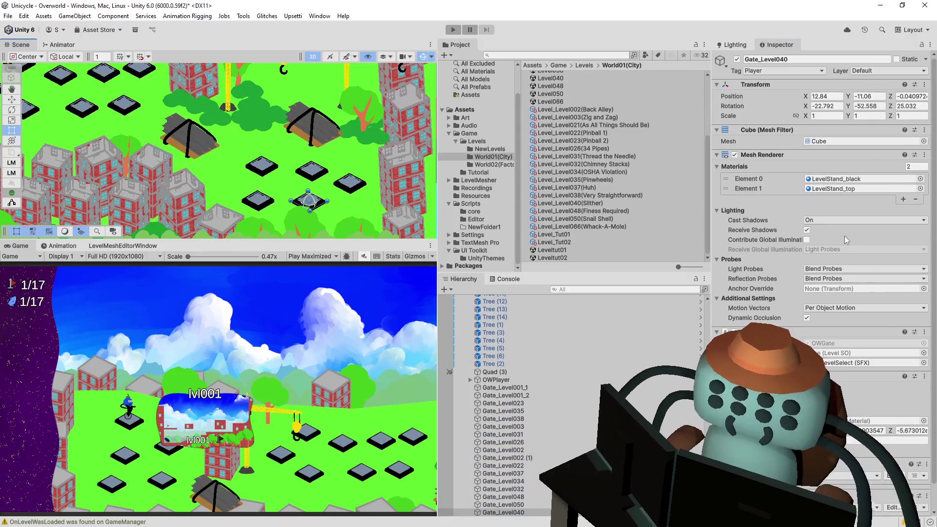
{"action": "left_click", "coordinate": [924, 353]}
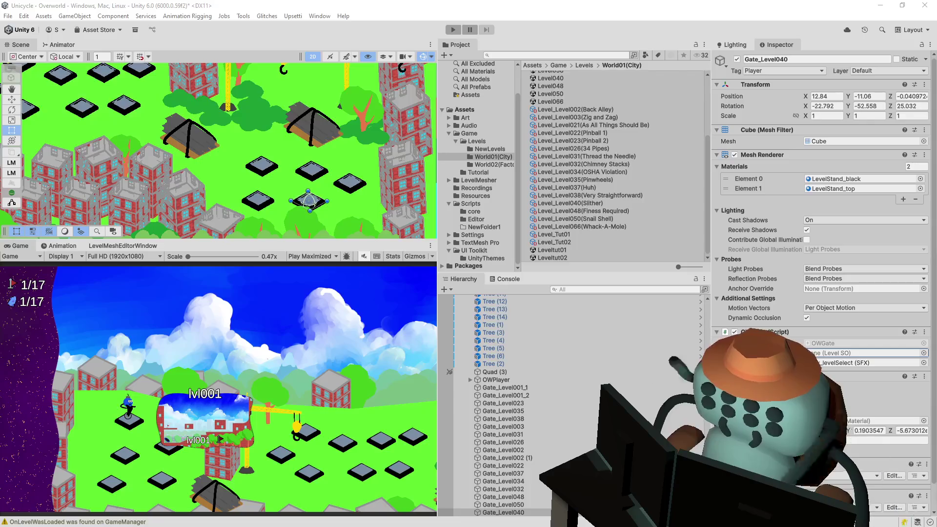
{"action": "key", "text": "Return"}
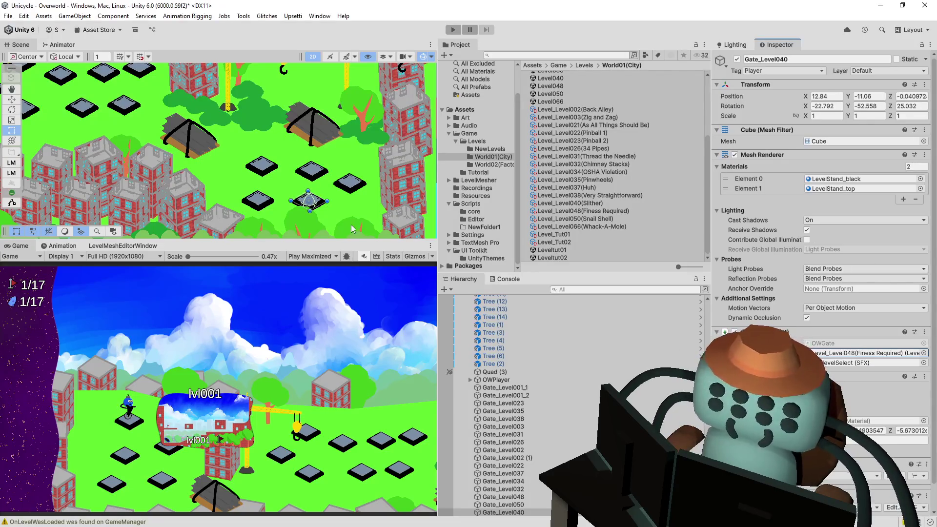
{"action": "left_click", "coordinate": [267, 203]}
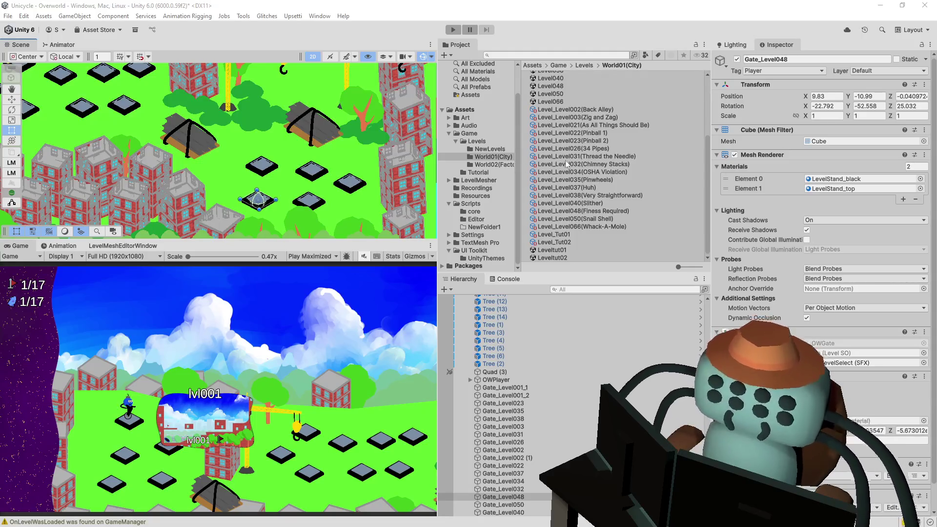
- Select Level_Level037 (Huh) and open its prev_037 thumbnail image
{"action": "left_click", "coordinate": [607, 189]}
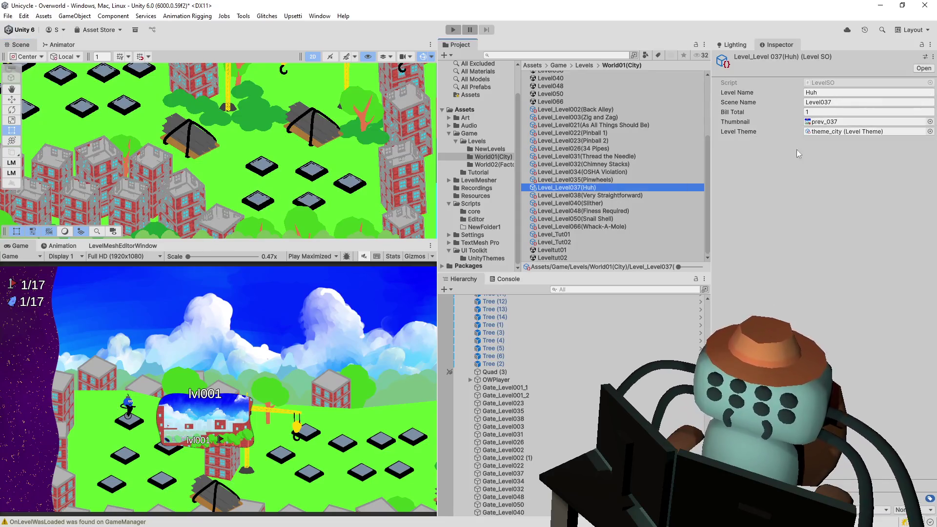
{"action": "left_click", "coordinate": [832, 125]}
{"action": "left_click", "coordinate": [571, 162]}
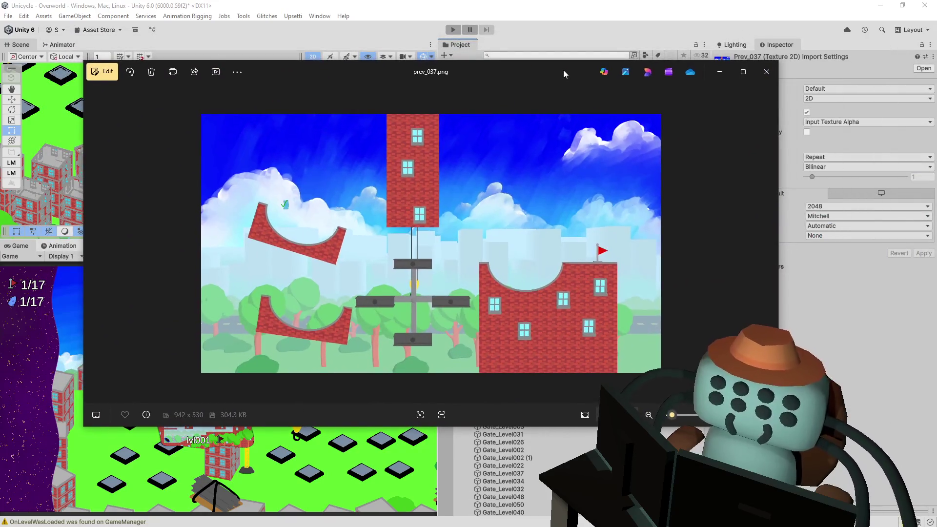
- Close the prev_037.png preview in Photos with Escape
{"action": "key", "text": "Escape"}
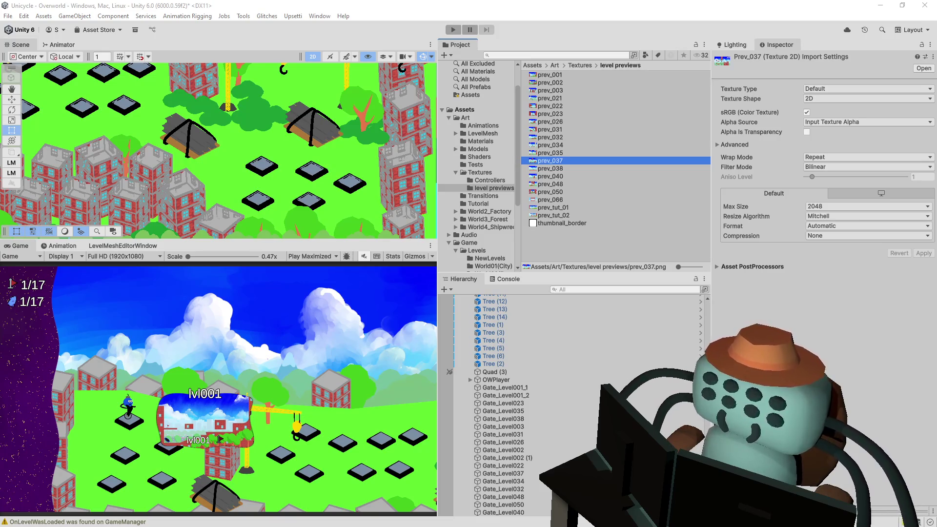
- Check the levels linked to Gate_Level048, Gate_Level032, Gate_Level023 (Pinball 2) and Gate_Level002
{"action": "left_click_drag", "start_coordinate": [259, 205], "coordinate": [303, 212]}
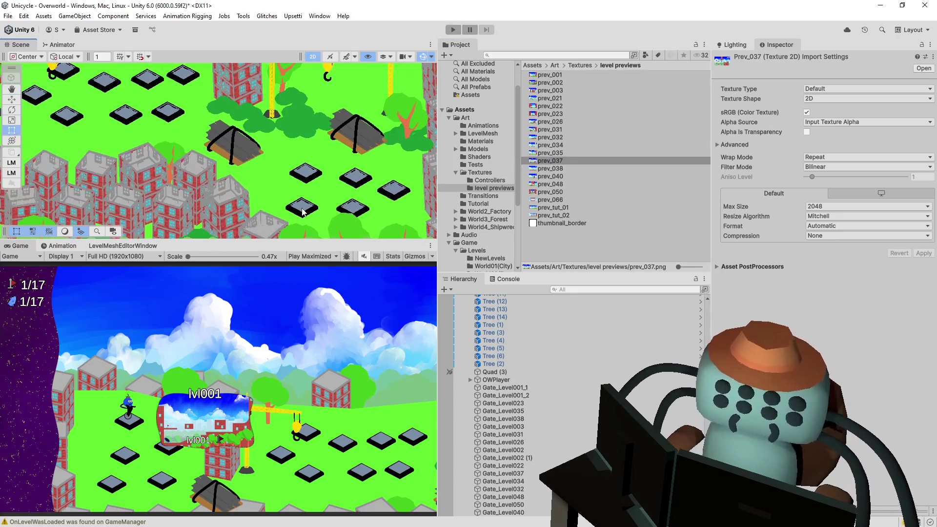
{"action": "left_click", "coordinate": [302, 212]}
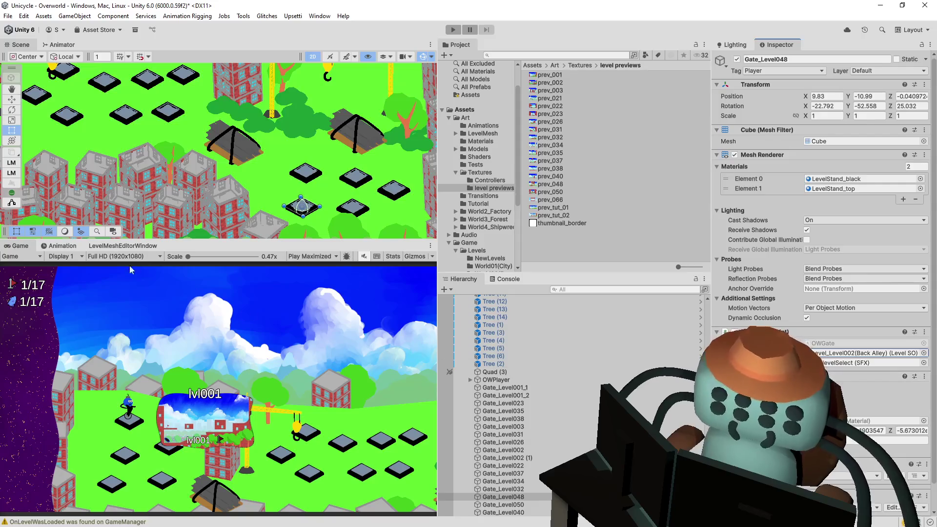
{"action": "left_click", "coordinate": [307, 177]}
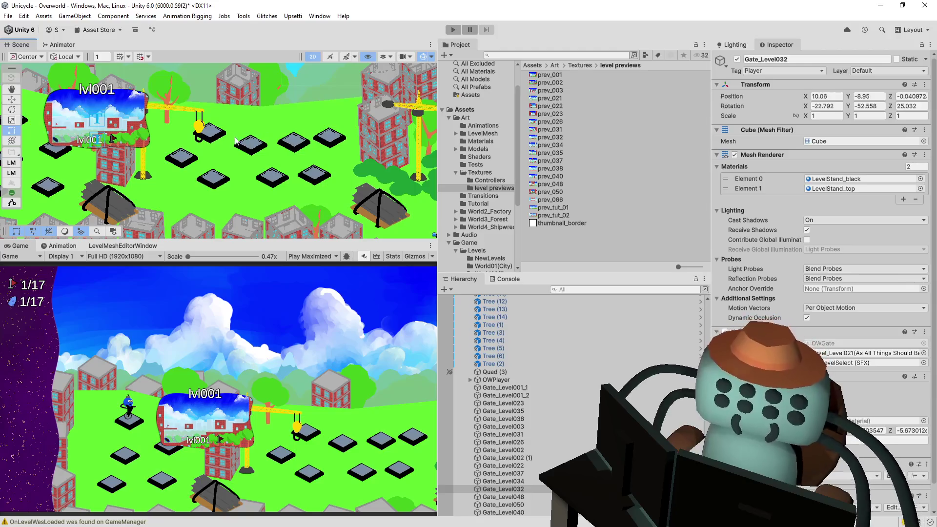
{"action": "left_click", "coordinate": [216, 137]}
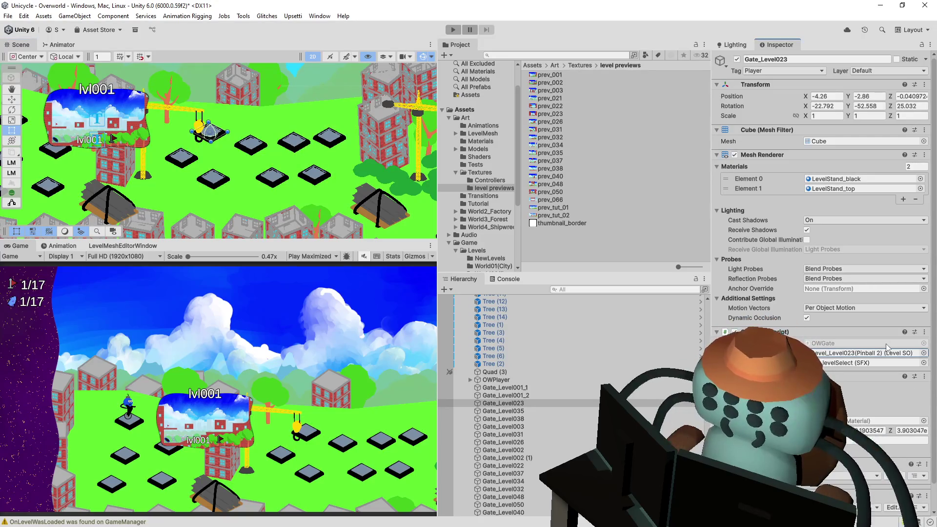
{"action": "left_click", "coordinate": [249, 148]}
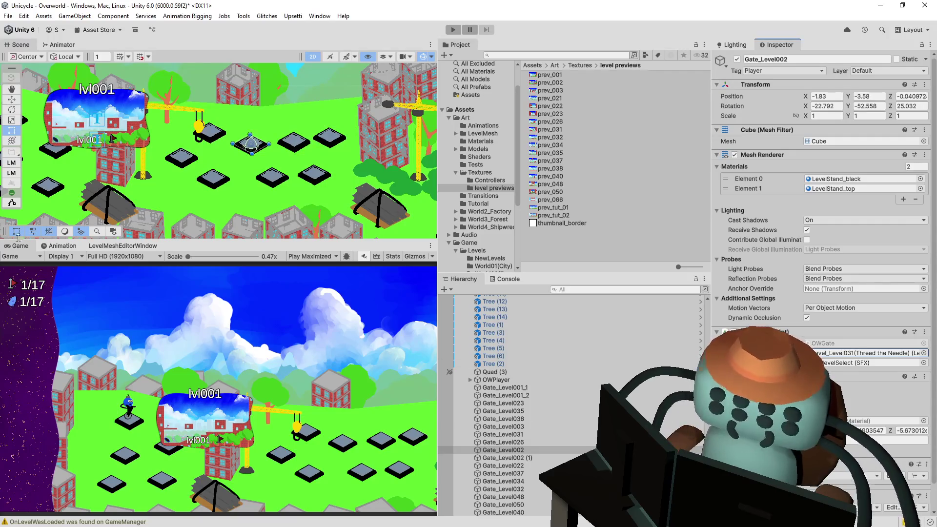
- Inspect the levels linked to Gate_Level031, Gate_Level034 and Gate_Level037
{"action": "left_click", "coordinate": [317, 143]}
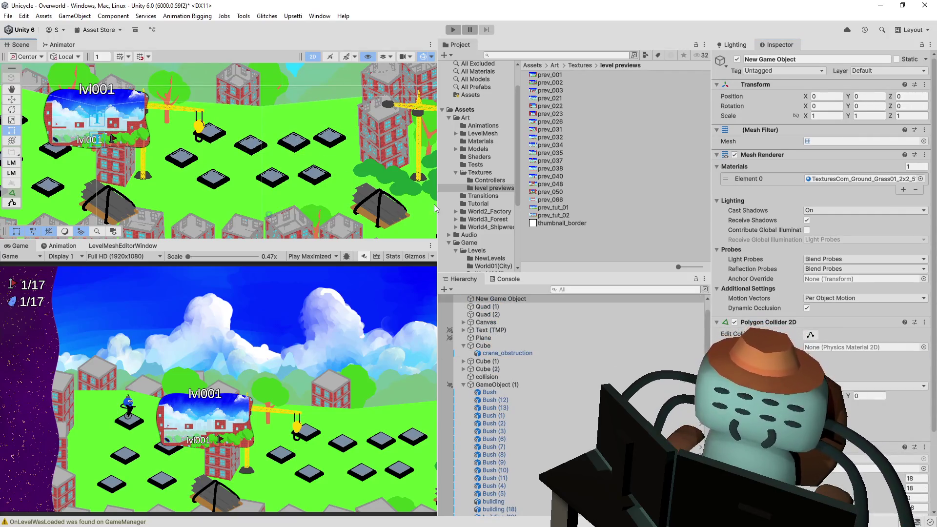
{"action": "left_click", "coordinate": [299, 145]}
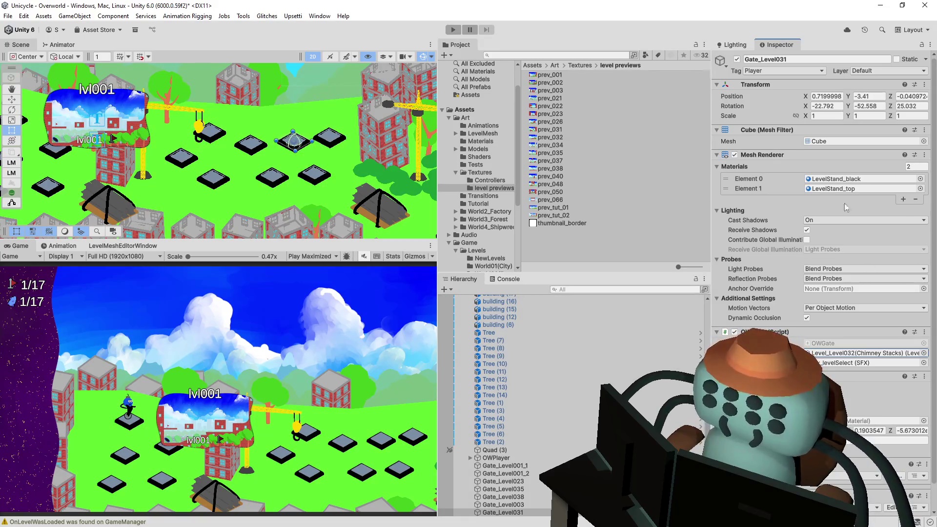
{"action": "left_click", "coordinate": [315, 175]}
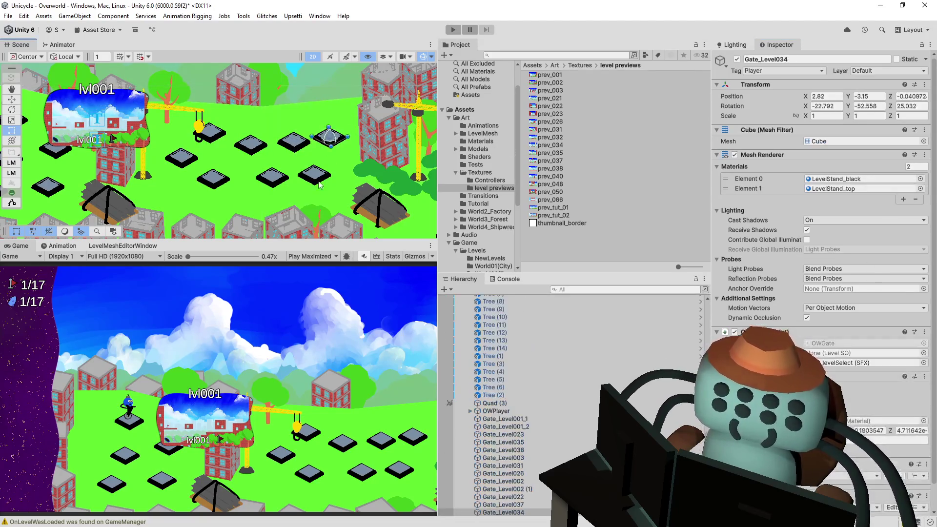
{"action": "left_click", "coordinate": [316, 178]}
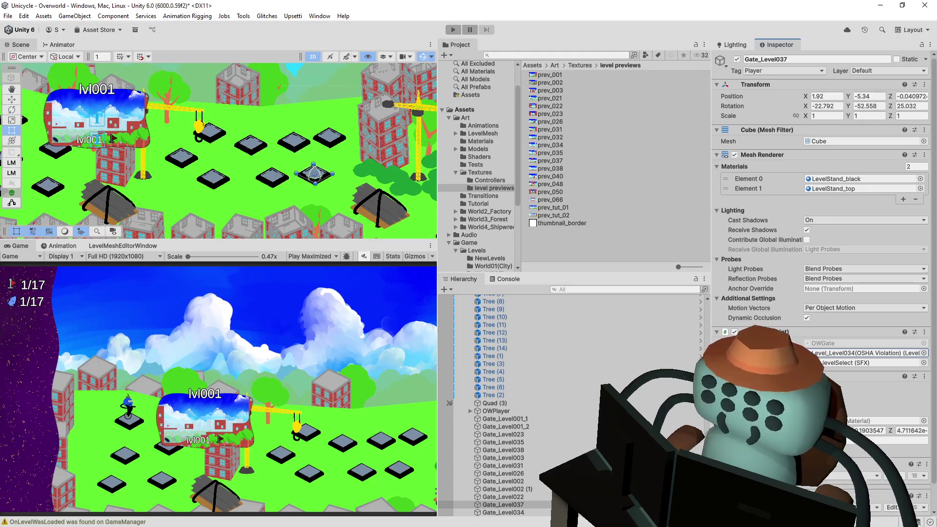
- Assign Level035 (Pinwheels) to the empty Gate_Level035 stand
{"action": "left_click", "coordinate": [213, 183]}
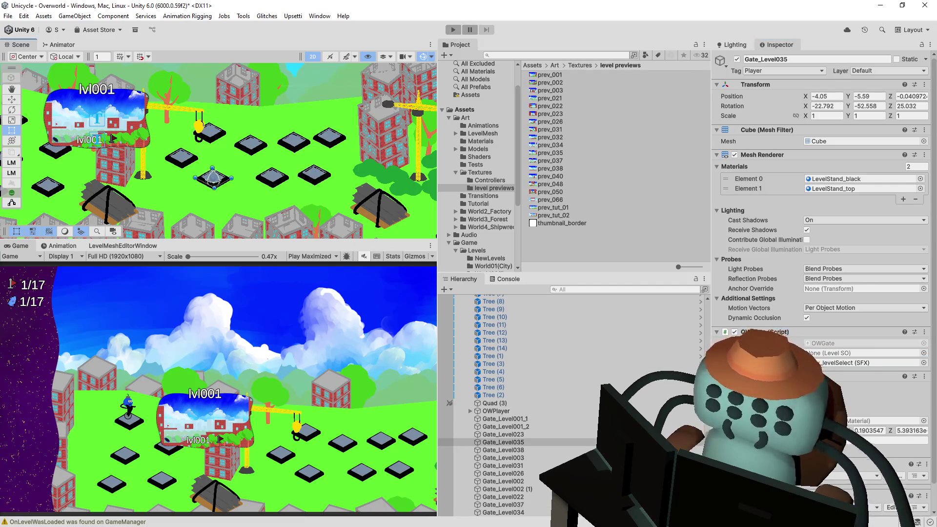
{"action": "left_click", "coordinate": [923, 354]}
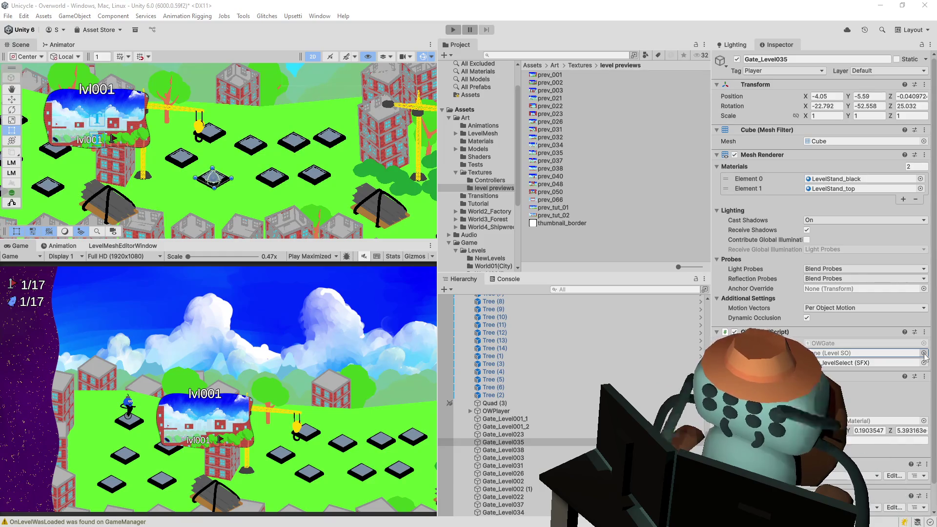
{"action": "key", "text": "Return"}
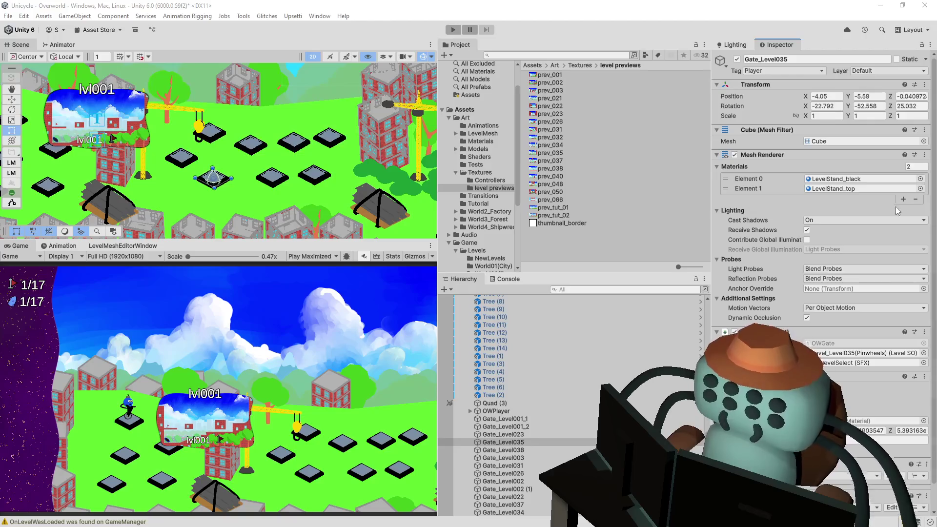
- Recheck Gate_Level034 (Huh), save the Overworld scene and enter Play mode
{"action": "left_click", "coordinate": [328, 141]}
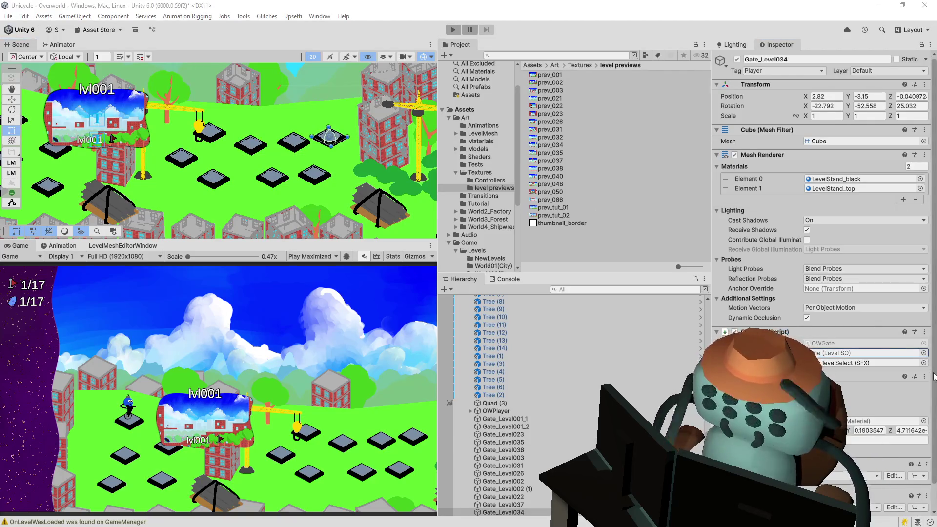
{"action": "key", "text": "ctrl+s"}
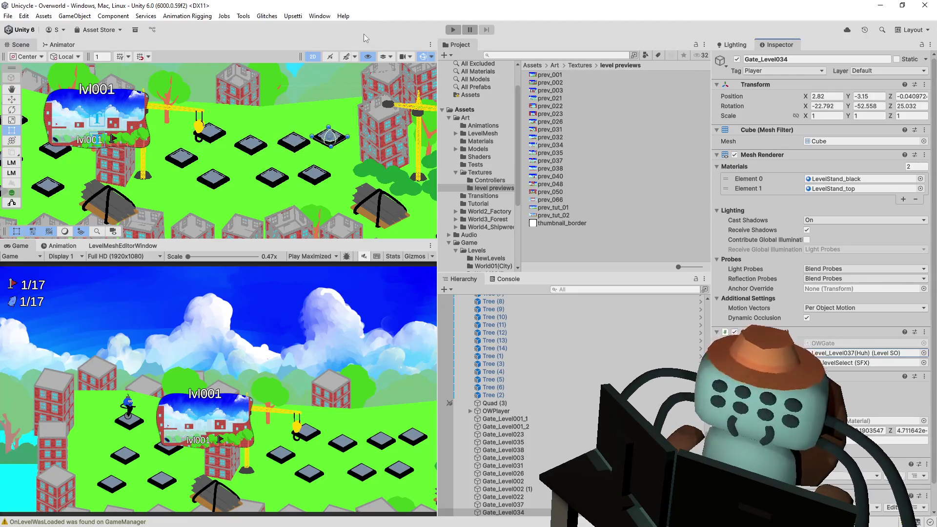
{"action": "left_click", "coordinate": [452, 31]}
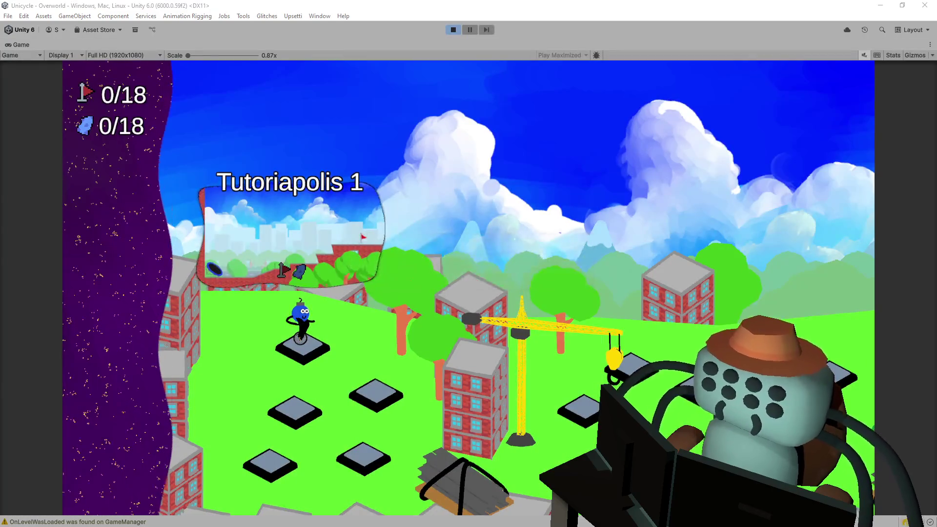
- In Play mode, complete Tutoriapolis 1 and enter Tutoriapolis 2 from the overworld
{"action": "key", "text": "space"}
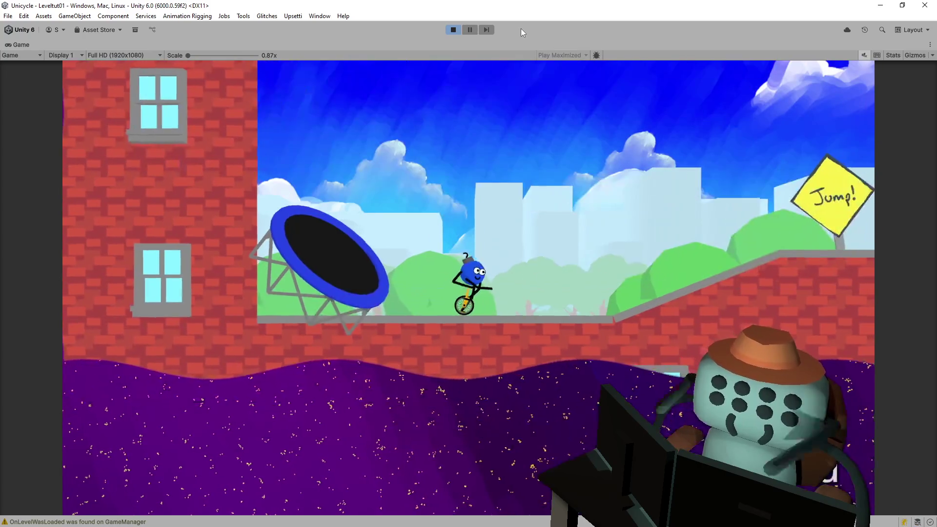
{"action": "key", "text": "space"}
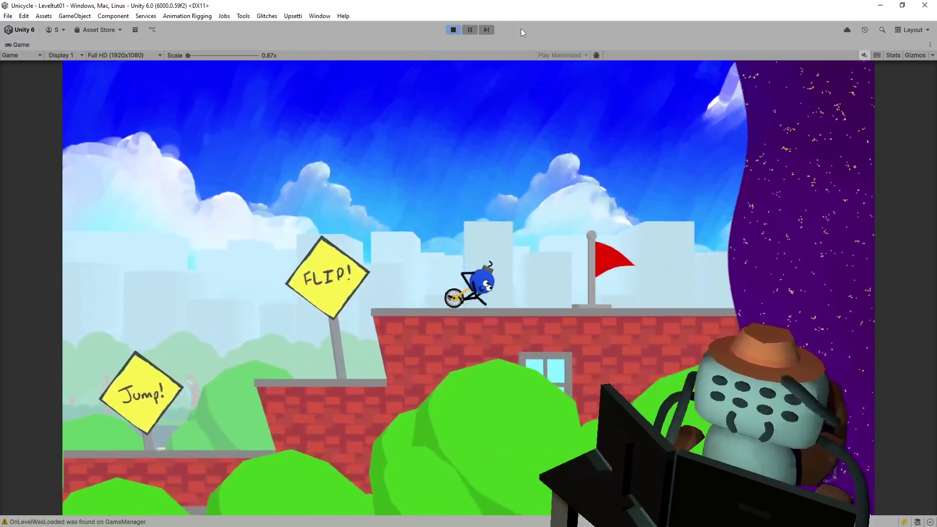
{"action": "key", "text": "space"}
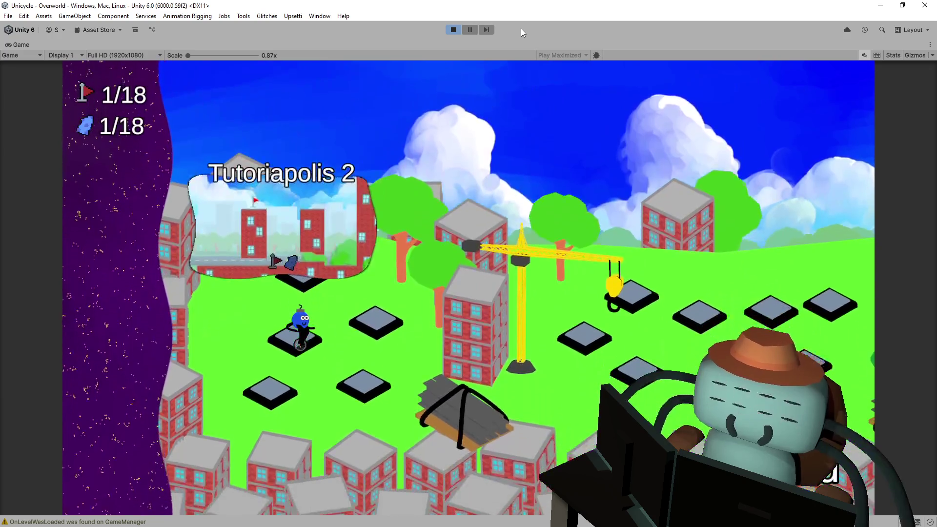
{"action": "key", "text": "space"}
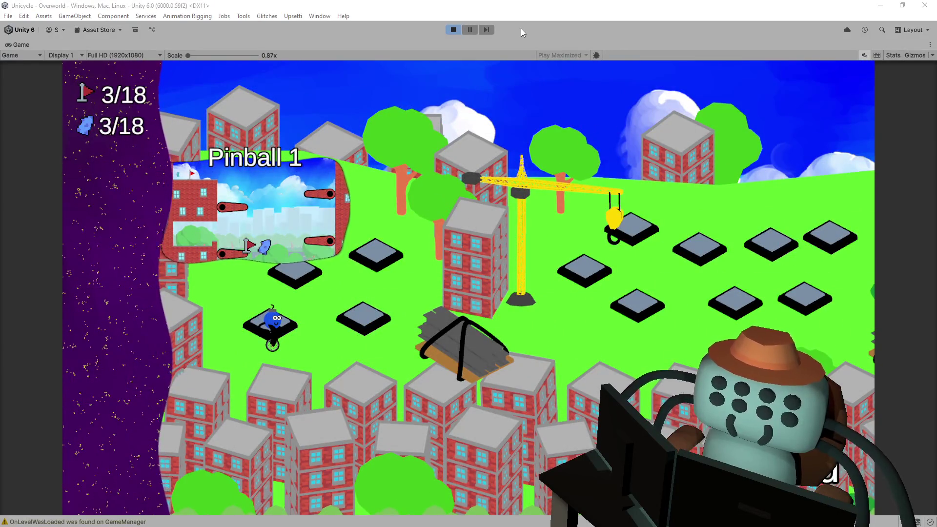
- Enter and complete the 3/4 Pipes level, then return to the overworld
{"action": "key", "text": "Right"}
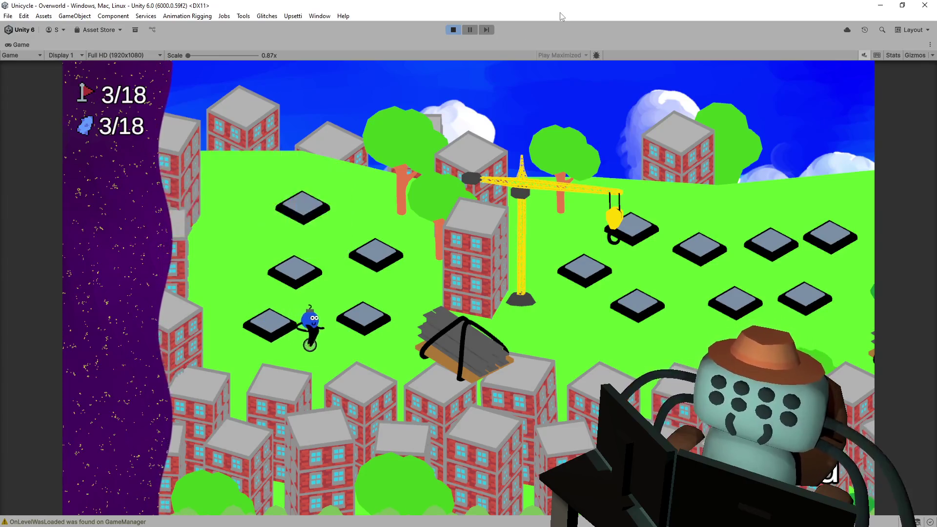
{"action": "key", "text": "Return"}
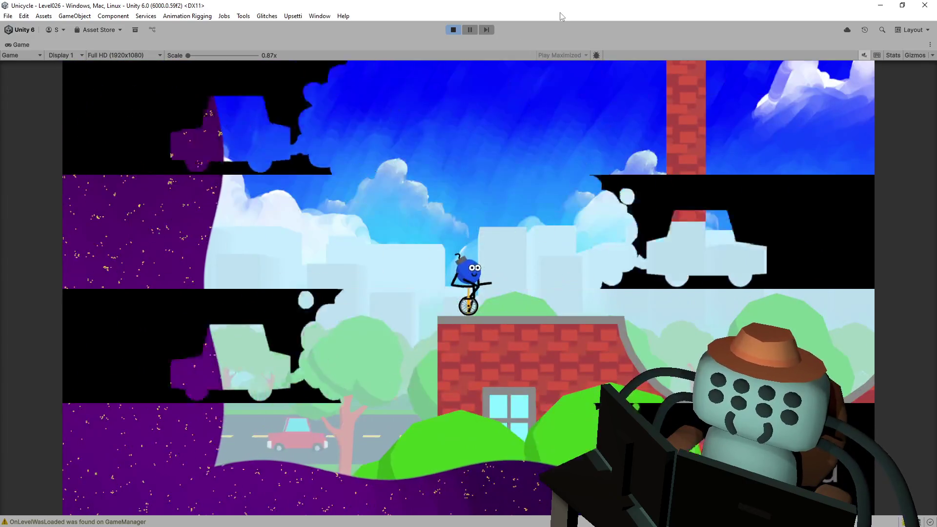
{"action": "key", "text": "Right"}
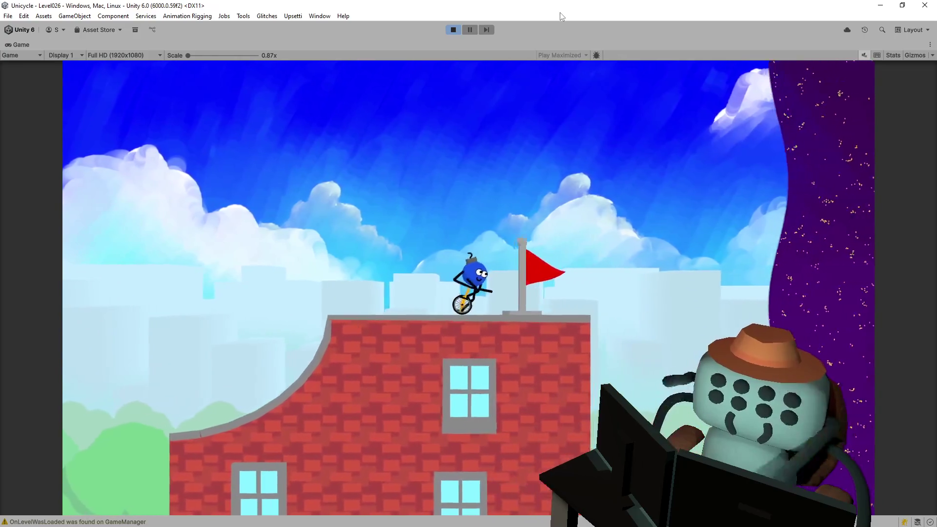
{"action": "key", "text": "space"}
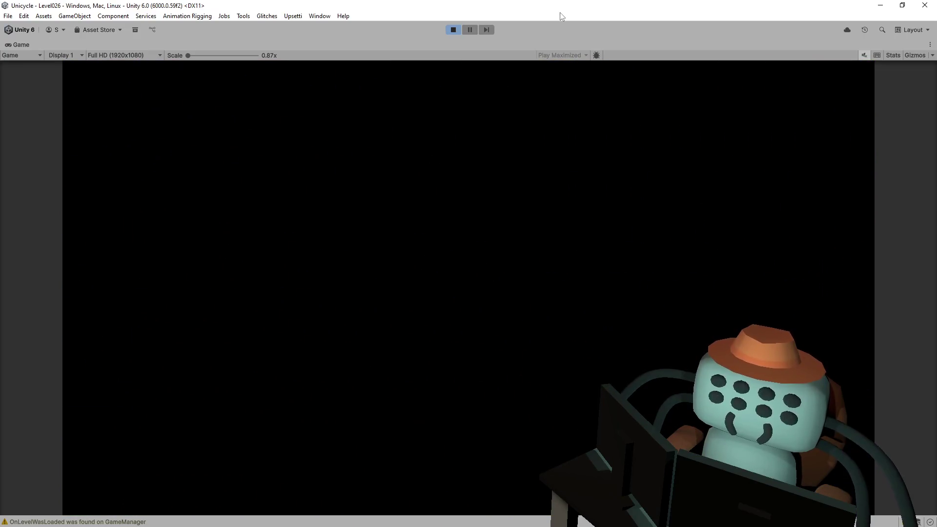
- Jump the spikes to finish Very Straightforward (Level038), exit, and ride to the gate plank
{"action": "key", "text": "Up"}
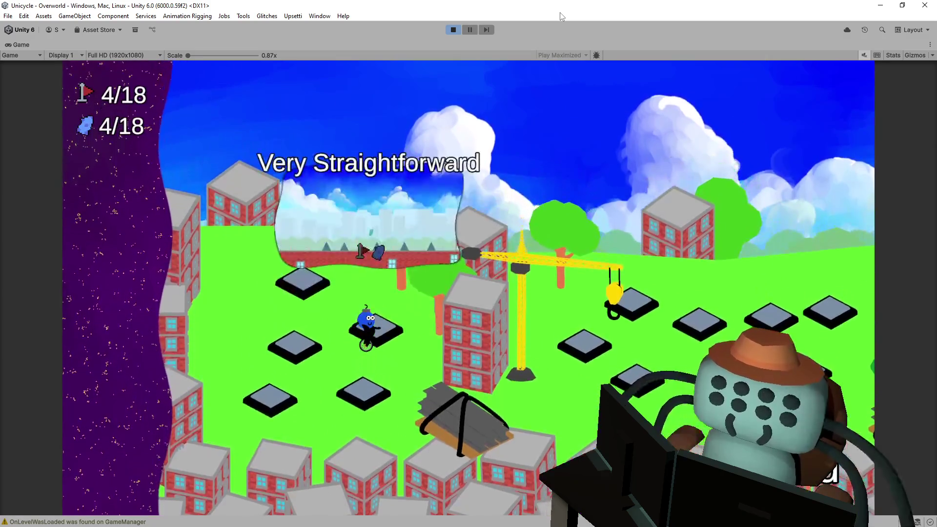
{"action": "key", "text": "space"}
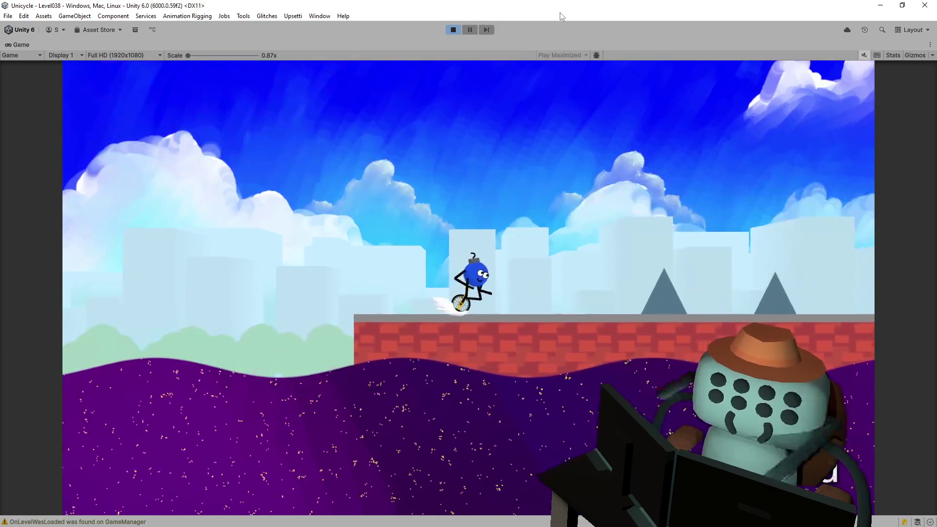
{"action": "key", "text": "space"}
{"action": "key", "text": "space"}
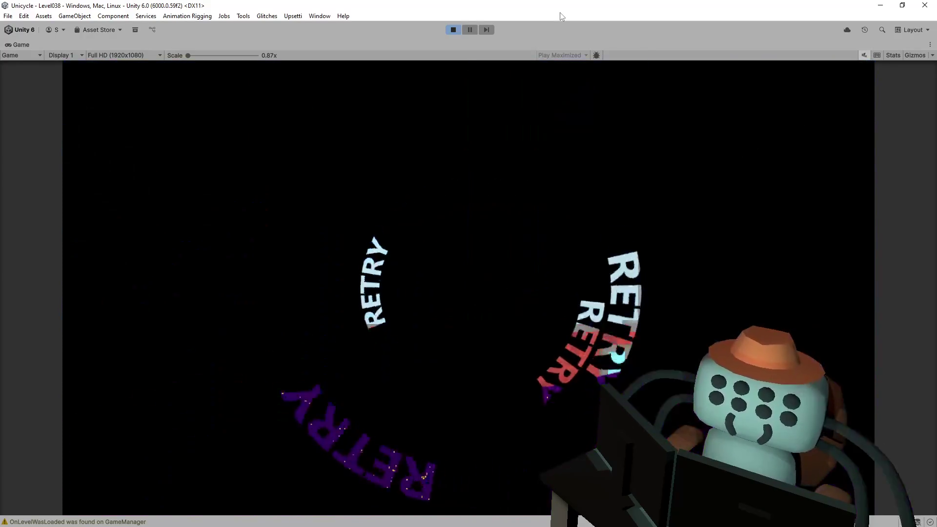
{"action": "key", "text": "space"}
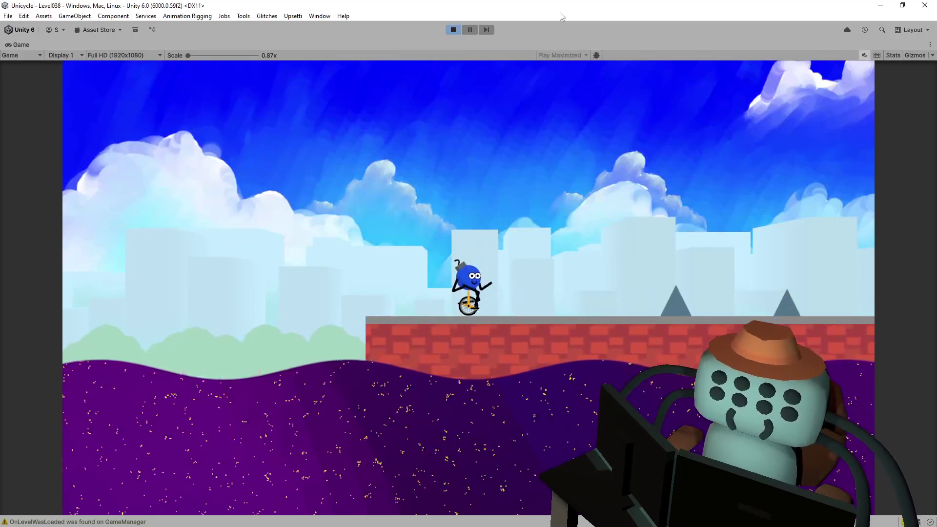
{"action": "key", "text": "space"}
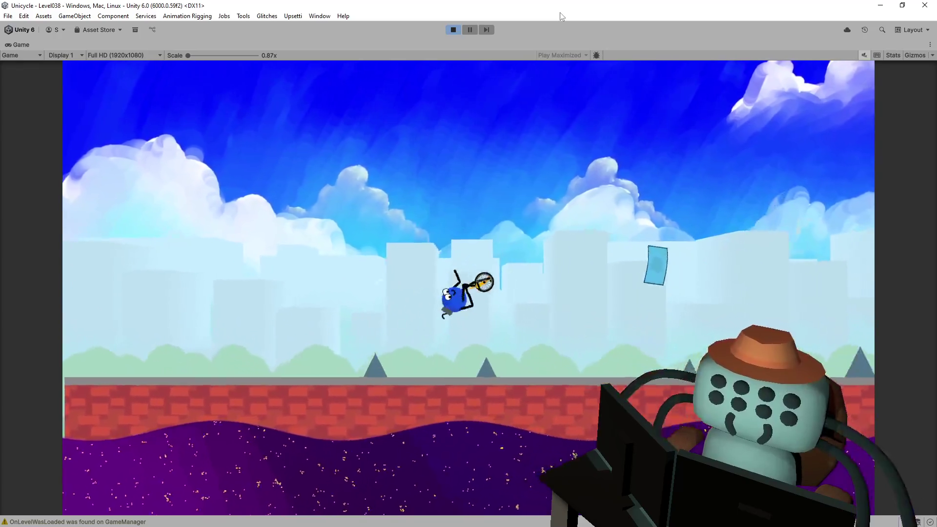
{"action": "key", "text": "space"}
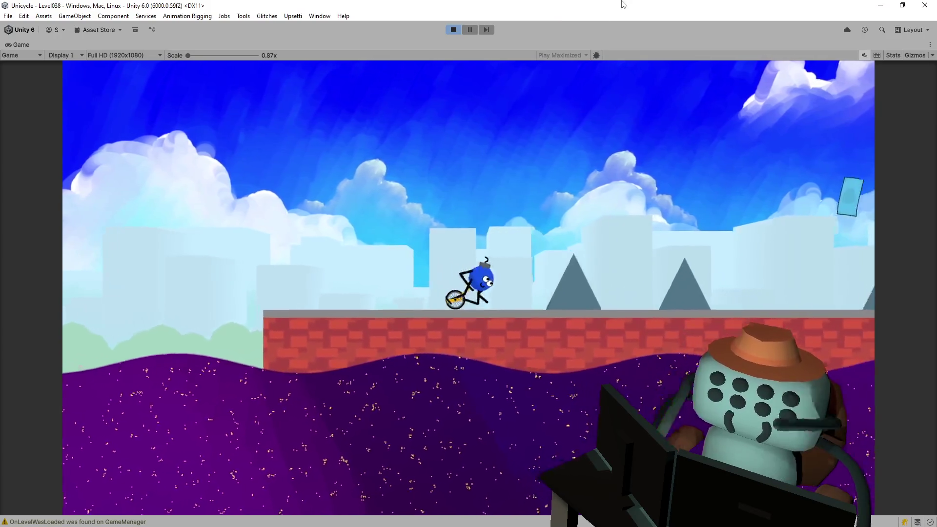
{"action": "key", "text": "space"}
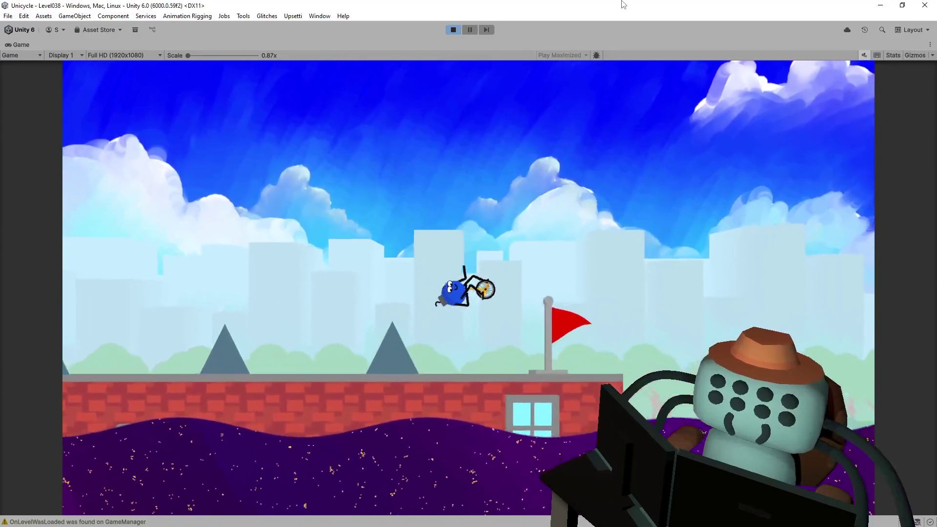
{"action": "key", "text": "space"}
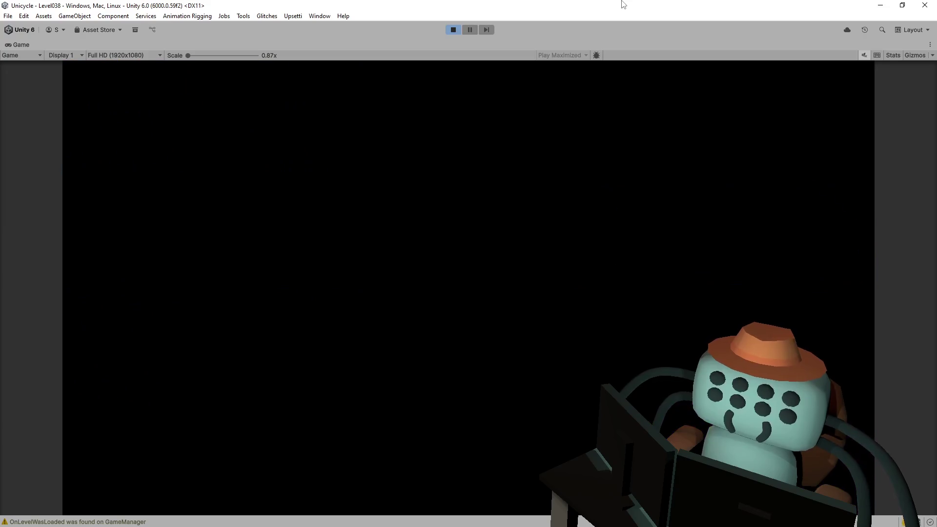
{"action": "key", "text": "Down"}
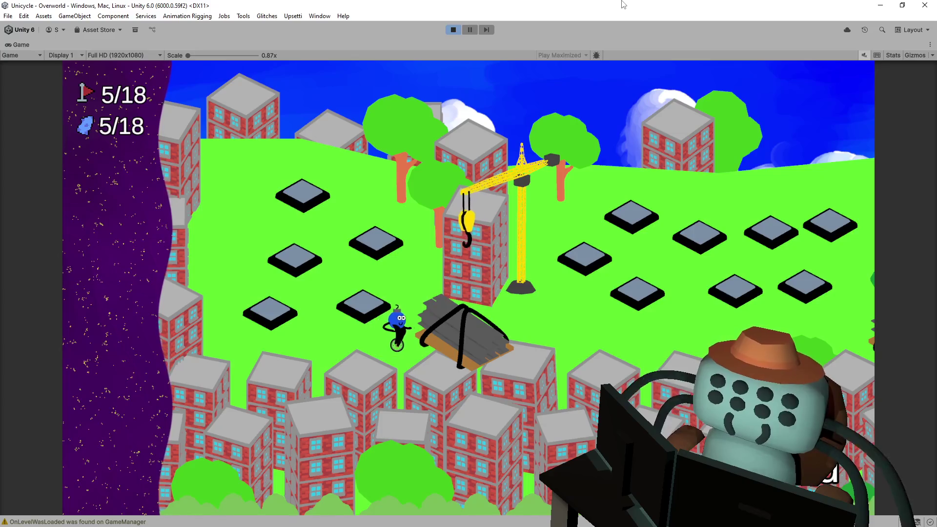
- Unlock the next overworld gate and play Whack-A-Mole (Level066) to Level Complete
{"action": "key", "text": "space"}
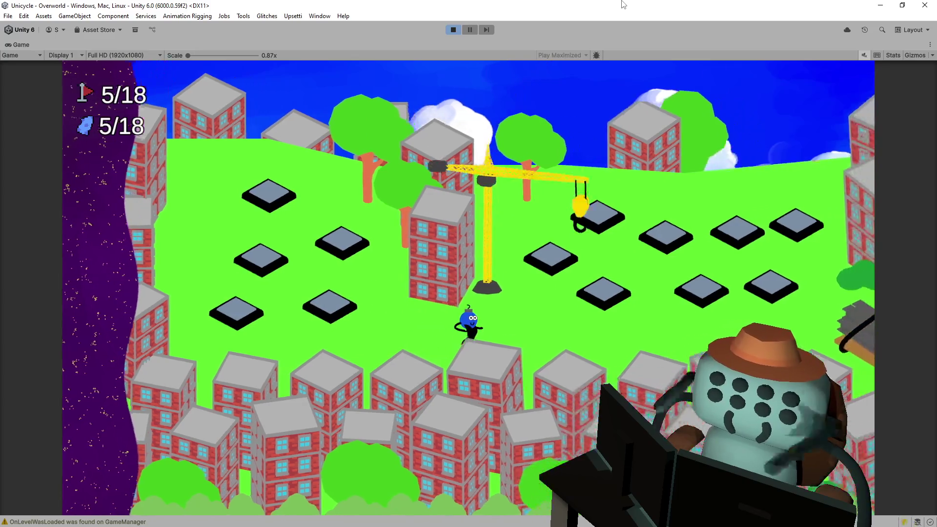
{"action": "key", "text": "space"}
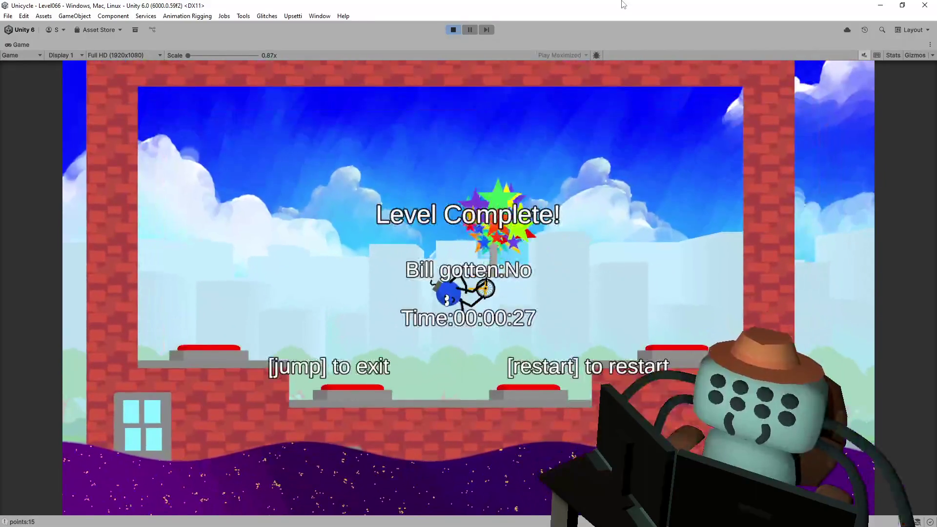
{"action": "key", "text": "space"}
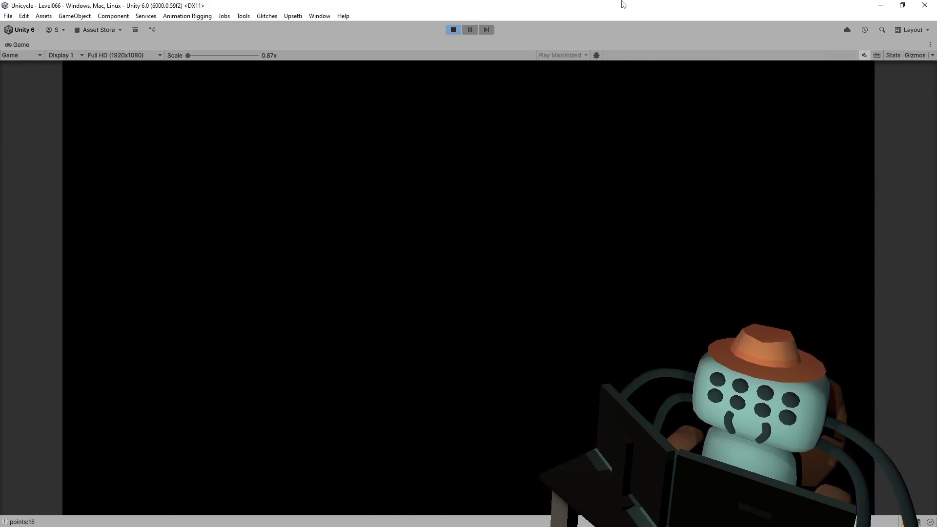
- Ride to Pinball 2 (Level023) and finish it in 00:00:18, reaching 7/18 progress
{"action": "key", "text": "Right"}
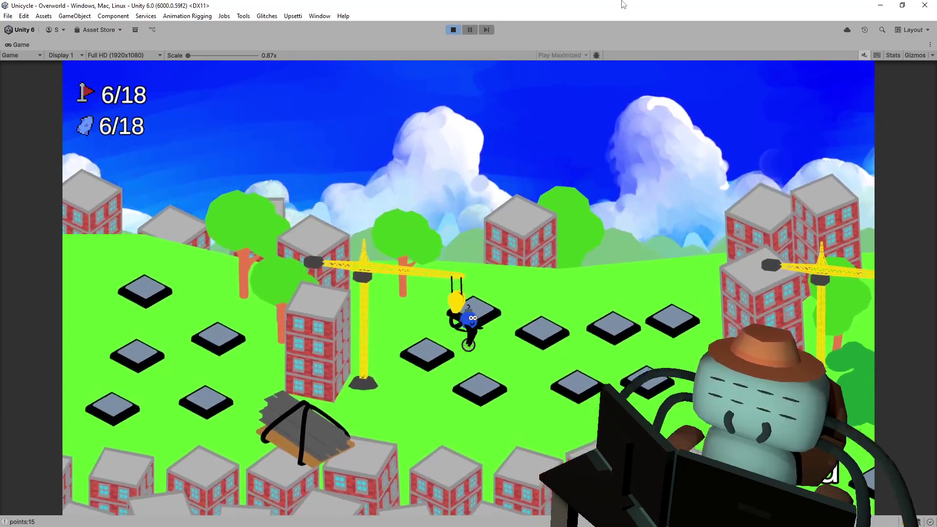
{"action": "key", "text": "space"}
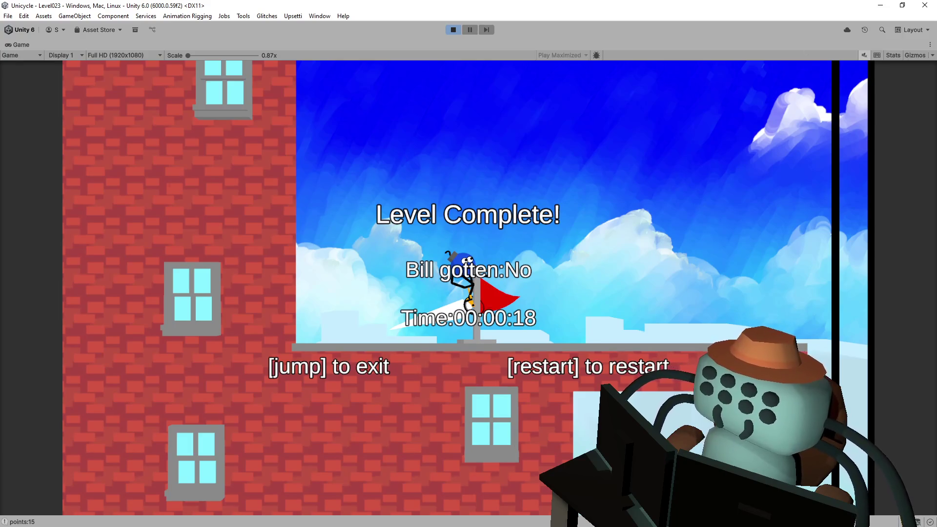
{"action": "key", "text": "space"}
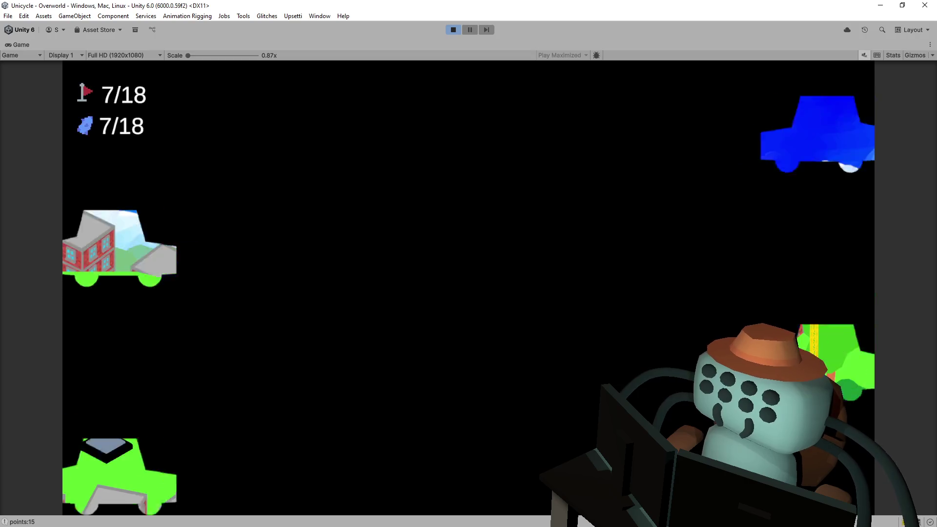
- Ride to Thread the Needle (Level031) and jump across its platforms to the flag in 00:00:16
{"action": "key", "text": "Right"}
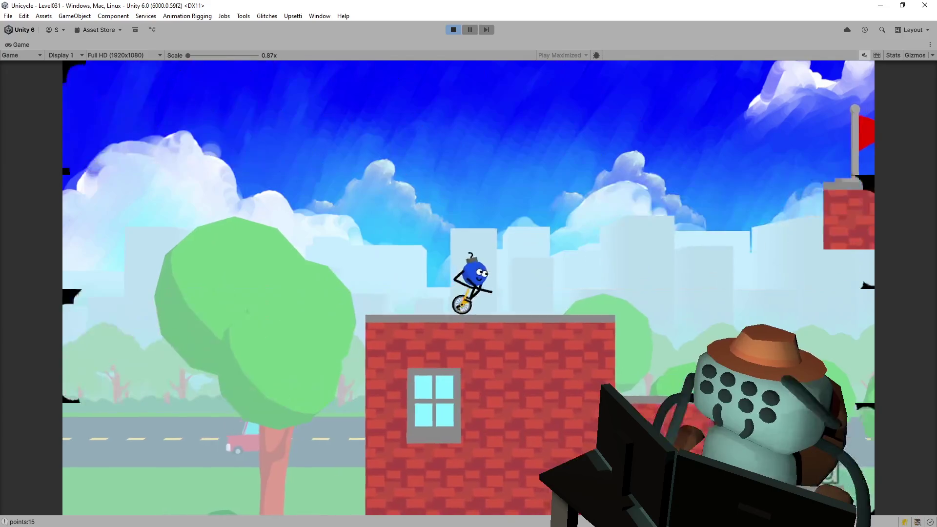
{"action": "key", "text": "space"}
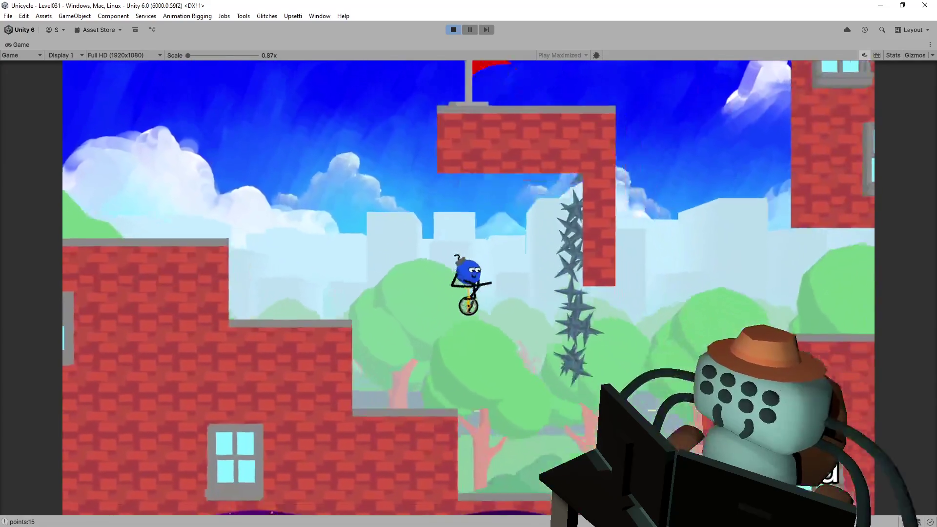
{"action": "key", "text": "Left"}
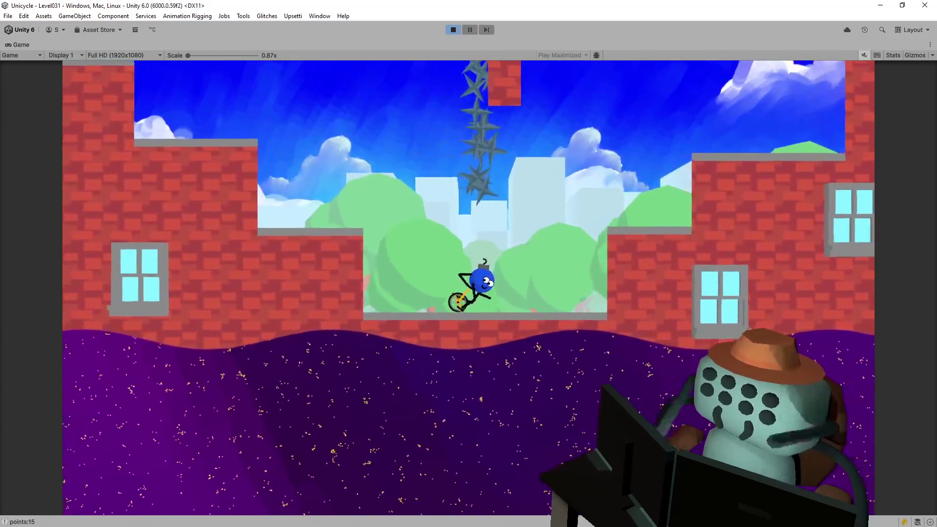
{"action": "key", "text": "space"}
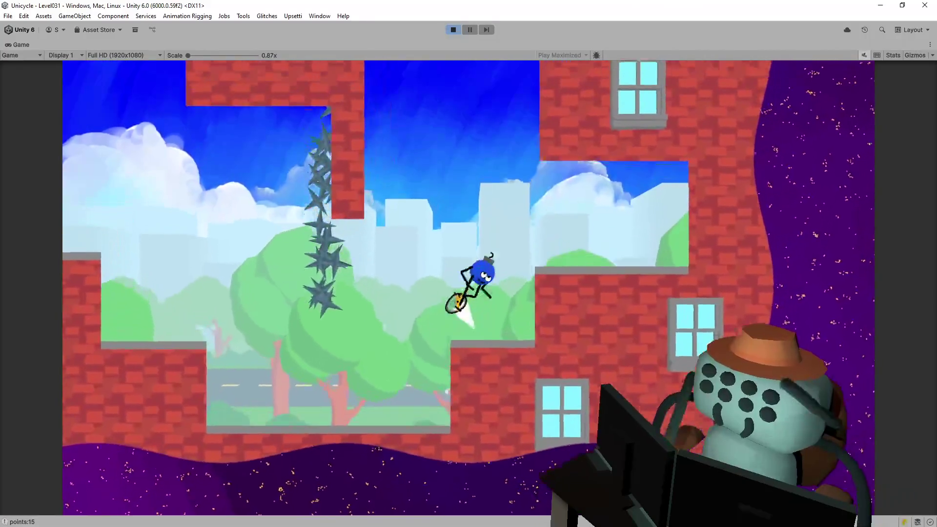
{"action": "key", "text": "Right"}
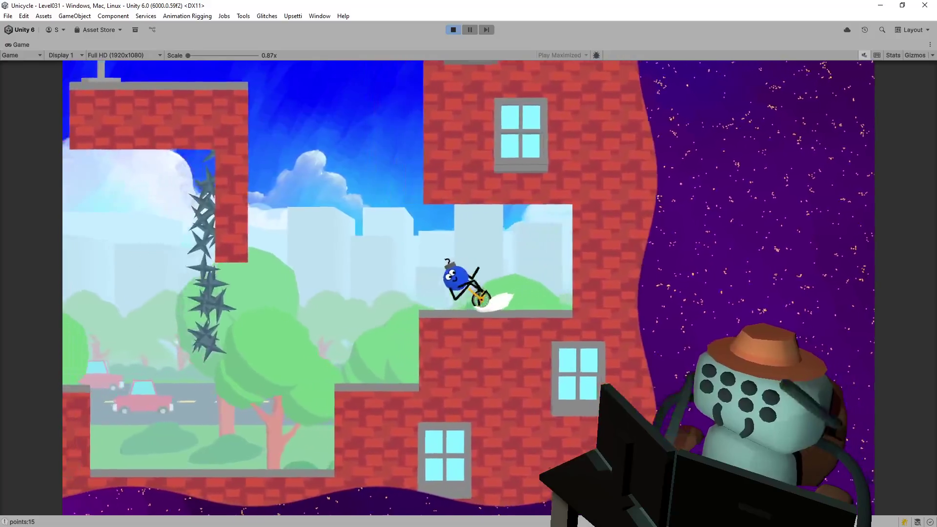
{"action": "key", "text": "space"}
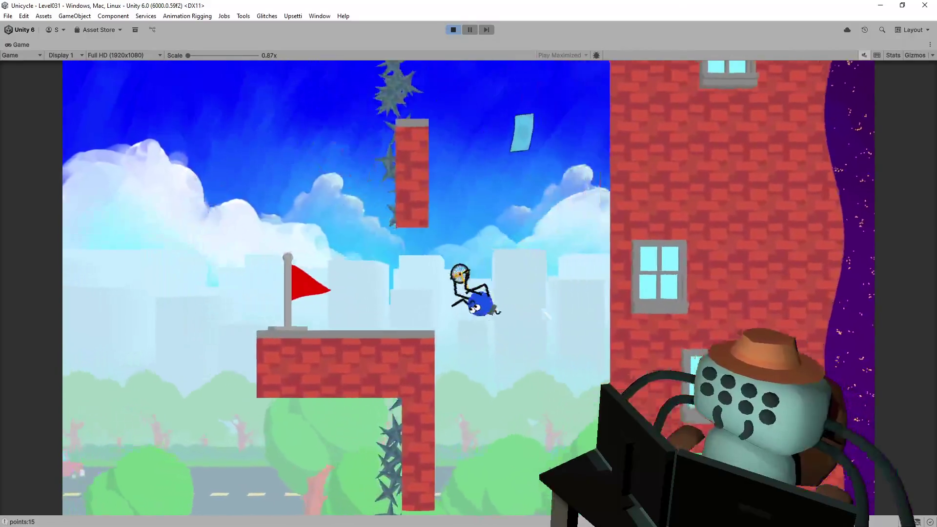
{"action": "key", "text": "space"}
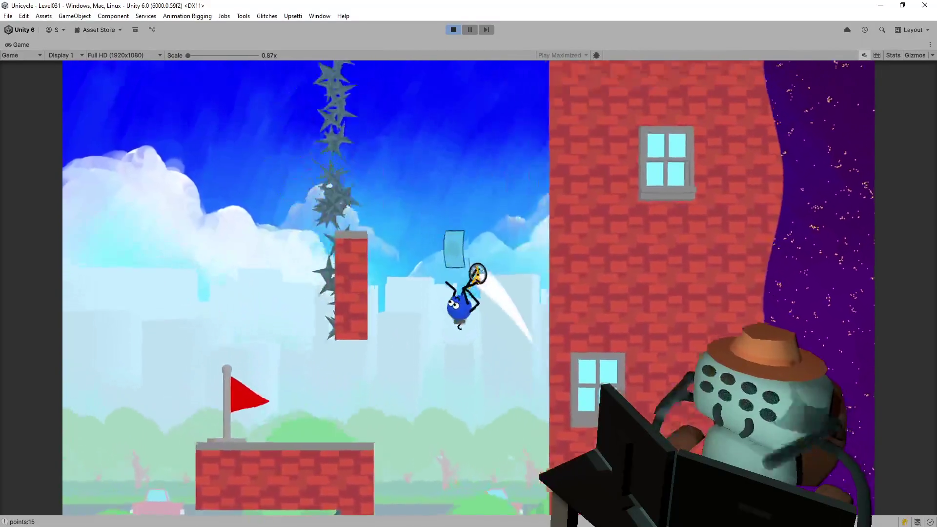
{"action": "key", "text": "space"}
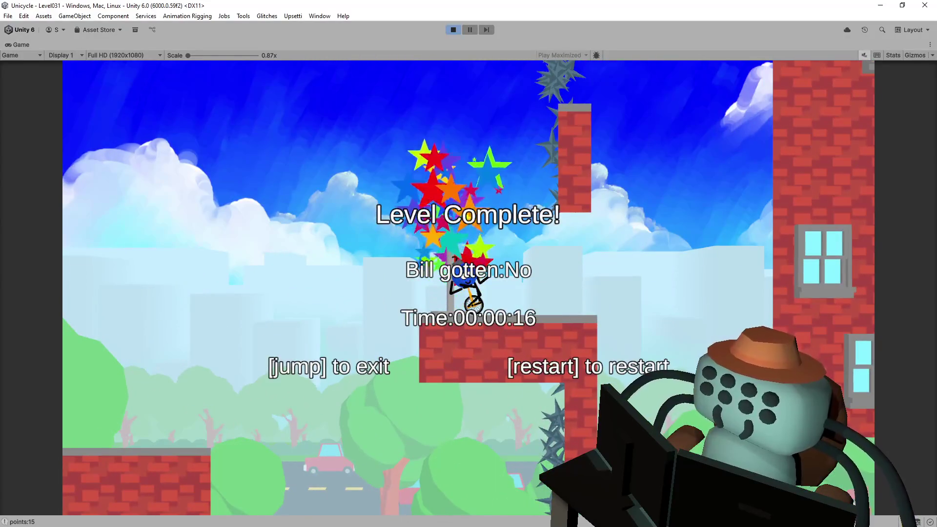
{"action": "key", "text": "space"}
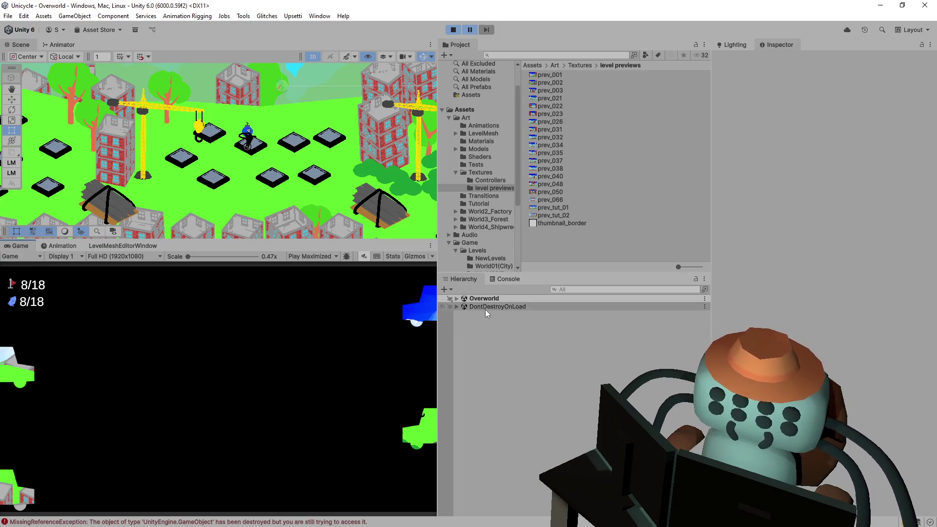
- Trace the Console's MissingReferenceException to PlayerCharacter.cs TurnAround() in Visual Studio
{"action": "left_click", "coordinate": [515, 282]}
{"action": "left_click", "coordinate": [500, 345]}
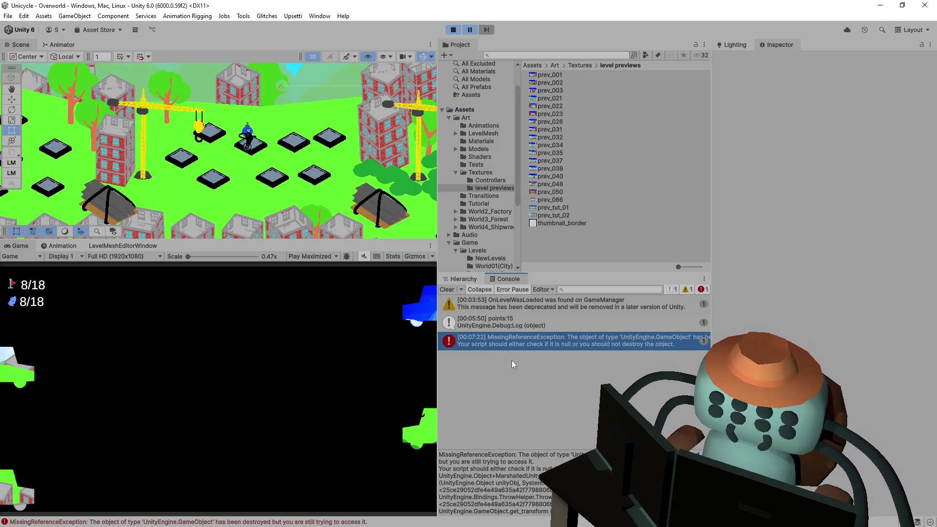
{"action": "scroll", "coordinate": [541, 466], "scroll_direction": "down", "scroll_amount": 2}
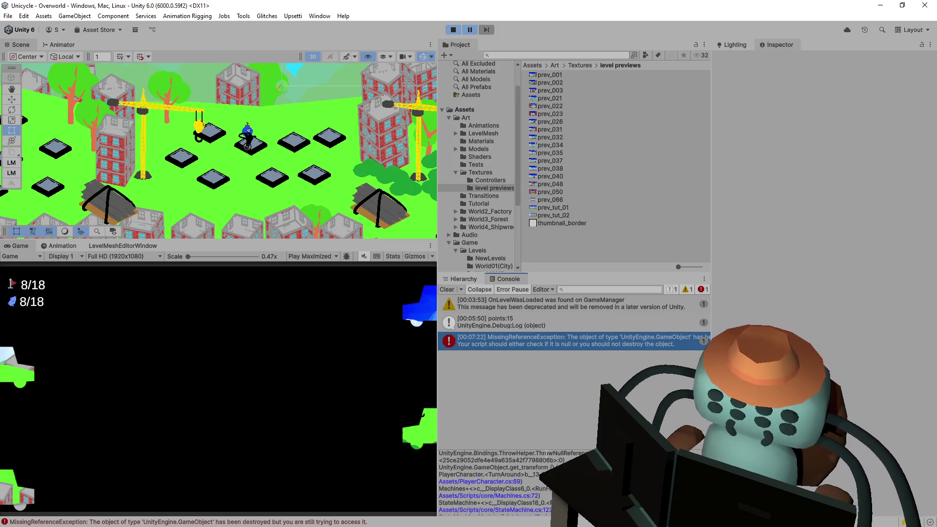
{"action": "left_click", "coordinate": [537, 339]}
{"action": "double_click", "coordinate": [536, 339]}
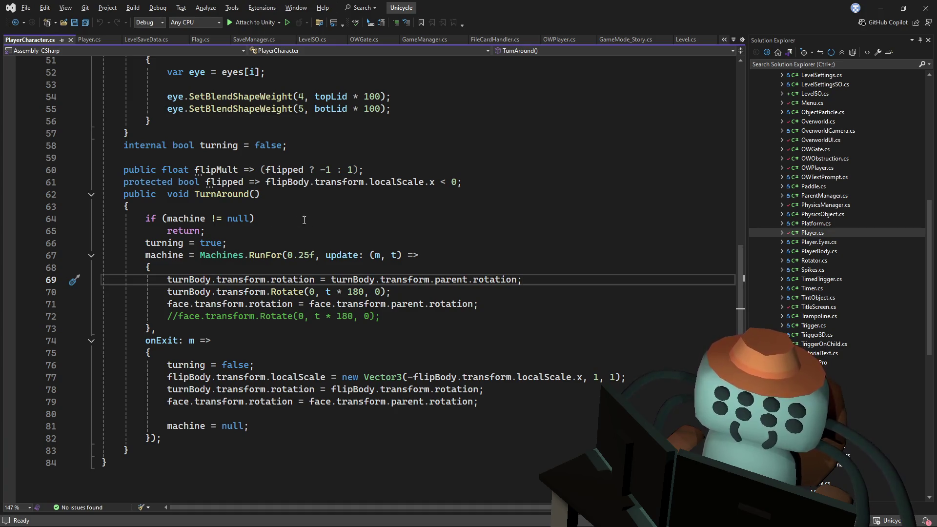
- Jump back to the exception's source line in PlayerCharacter.cs and add a blank line after the early return
{"action": "key", "text": "alt+Tab"}
{"action": "left_click", "coordinate": [470, 30]}
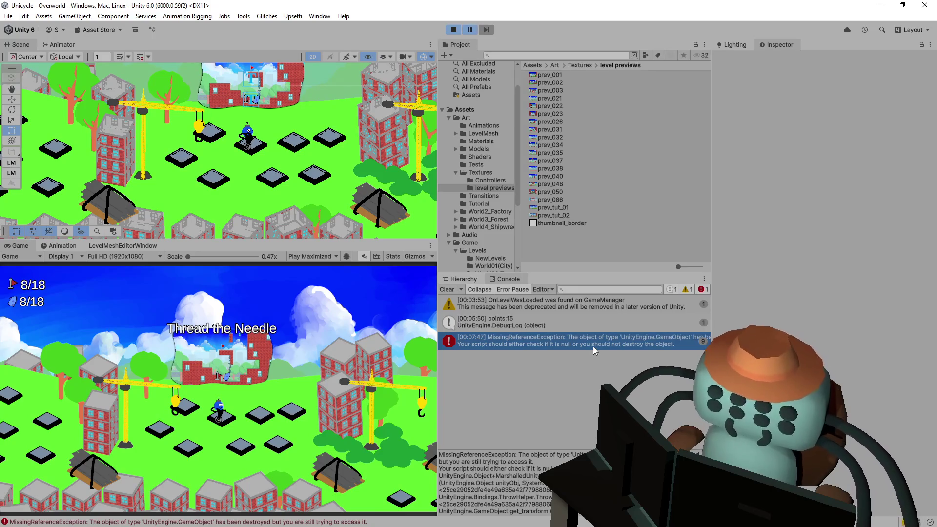
{"action": "double_click", "coordinate": [605, 341]}
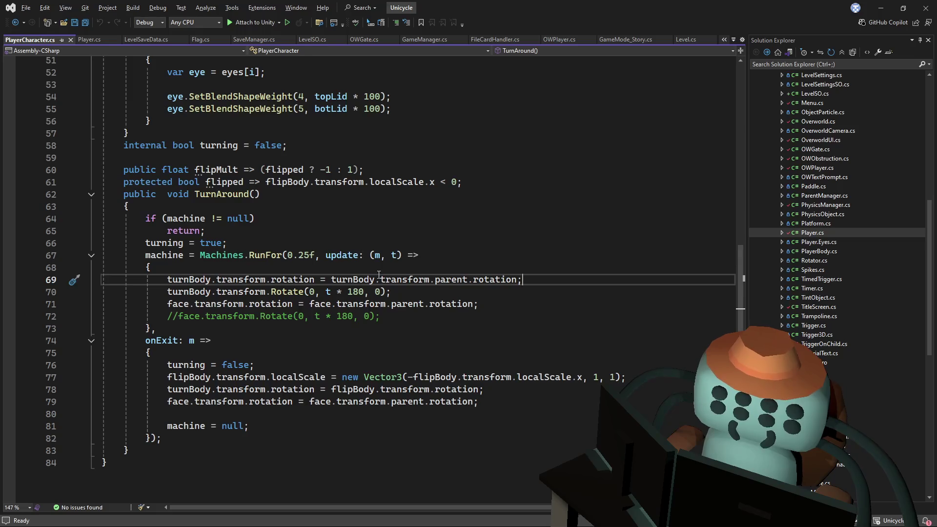
{"action": "left_click", "coordinate": [282, 231]}
{"action": "key", "text": "Return"}
{"action": "key", "text": "Up"}
{"action": "key", "text": "Up"}
{"action": "key", "text": "Up"}
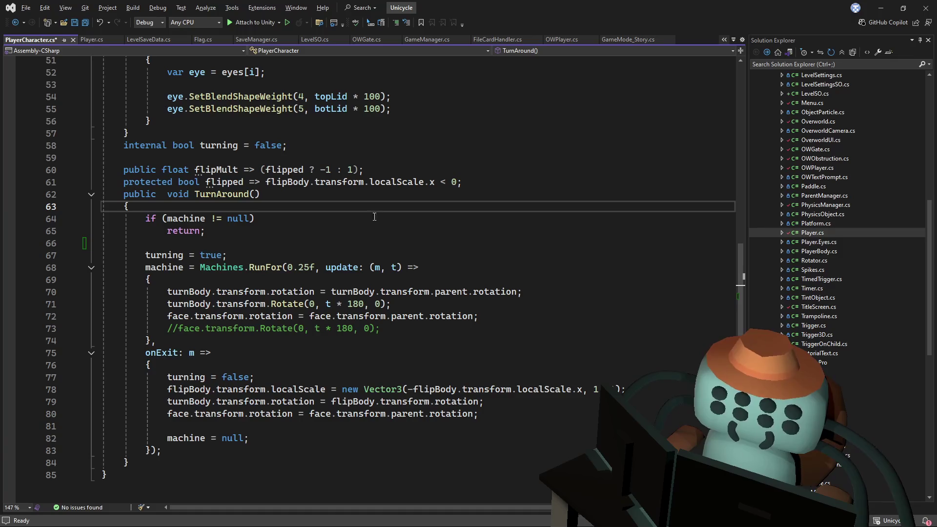
- Inspect the references to the machine field in PlayerCharacter.cs
{"action": "double_click", "coordinate": [229, 268]}
{"action": "double_click", "coordinate": [164, 268]}
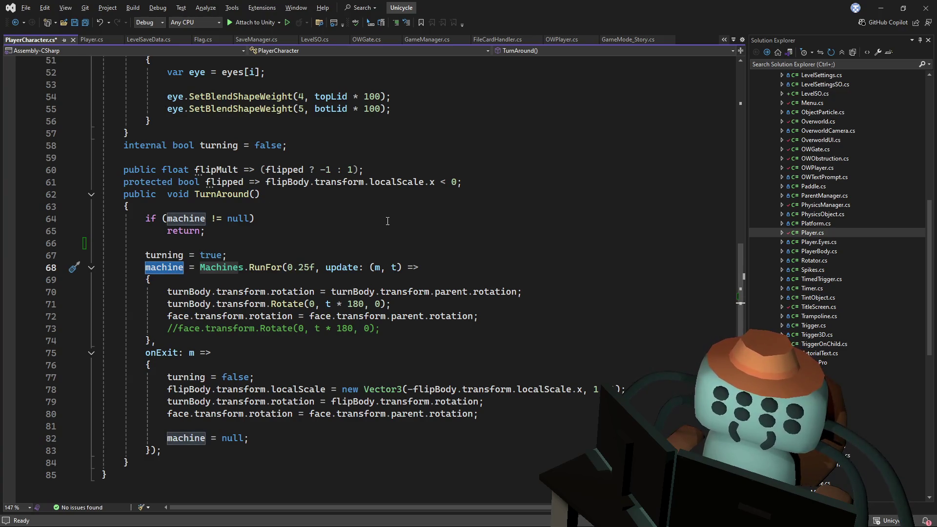
{"action": "scroll", "coordinate": [422, 192], "scroll_direction": "up", "scroll_amount": 13}
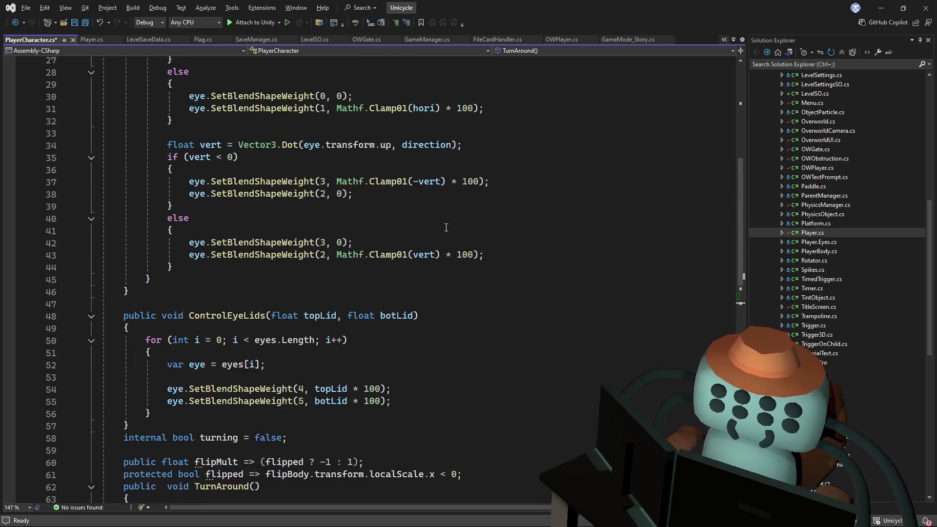
{"action": "scroll", "coordinate": [454, 210], "scroll_direction": "up", "scroll_amount": 2}
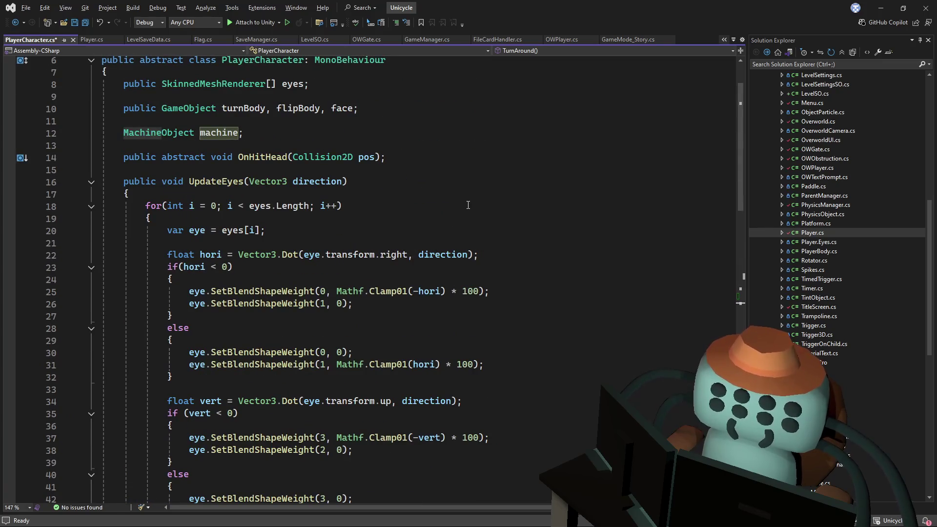
{"action": "scroll", "coordinate": [466, 210], "scroll_direction": "up", "scroll_amount": 2}
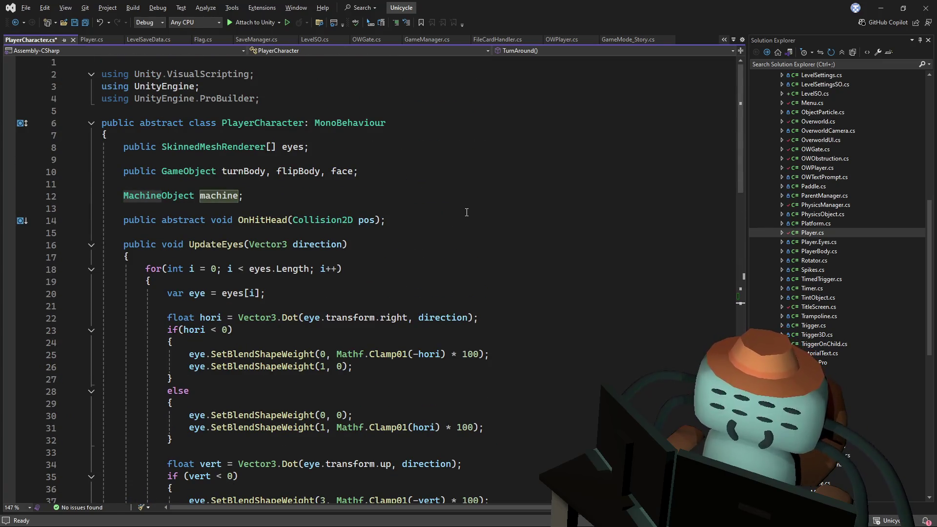
{"action": "scroll", "coordinate": [467, 210], "scroll_direction": "down", "scroll_amount": 16}
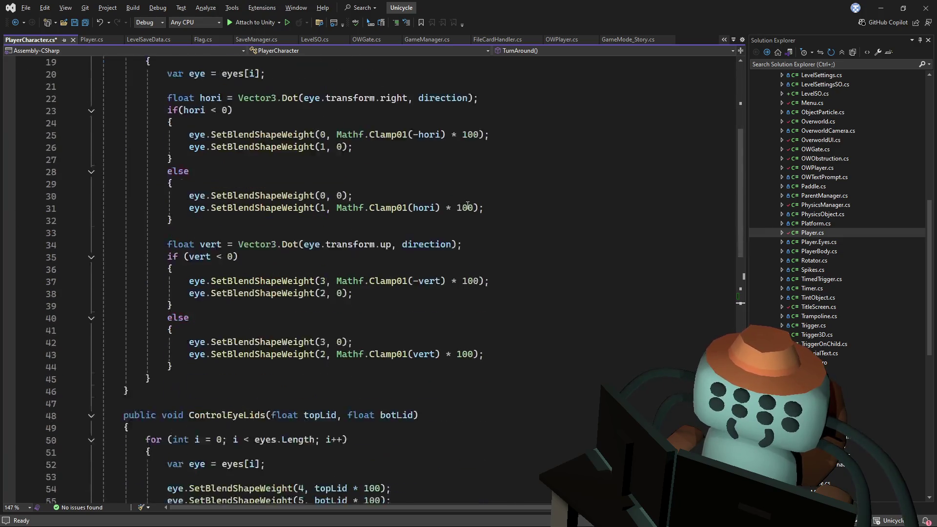
{"action": "scroll", "coordinate": [467, 206], "scroll_direction": "down", "scroll_amount": 4}
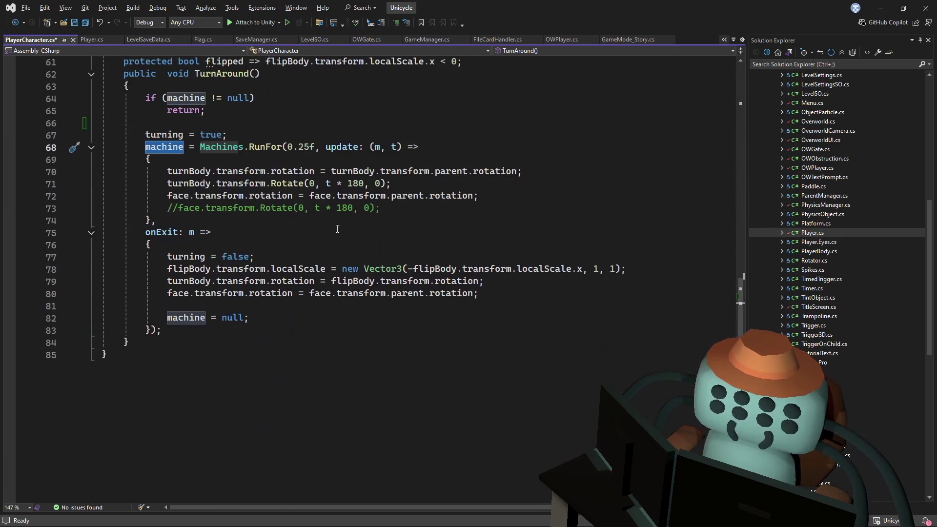
- Add an OnLevelWasLoaded(int level) method below TurnAround that calls machine.Stop(), and save
{"action": "left_click", "coordinate": [214, 337]}
{"action": "key", "text": "Return"}
{"action": "key", "text": "Return"}
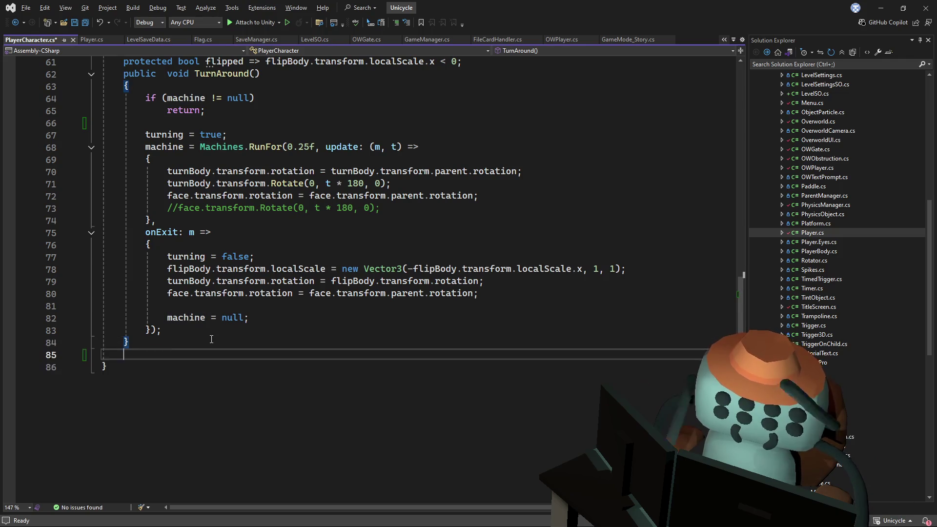
{"action": "type", "text": "void onen"}
{"action": "key", "text": "BackSpace"}
{"action": "key", "text": "BackSpace"}
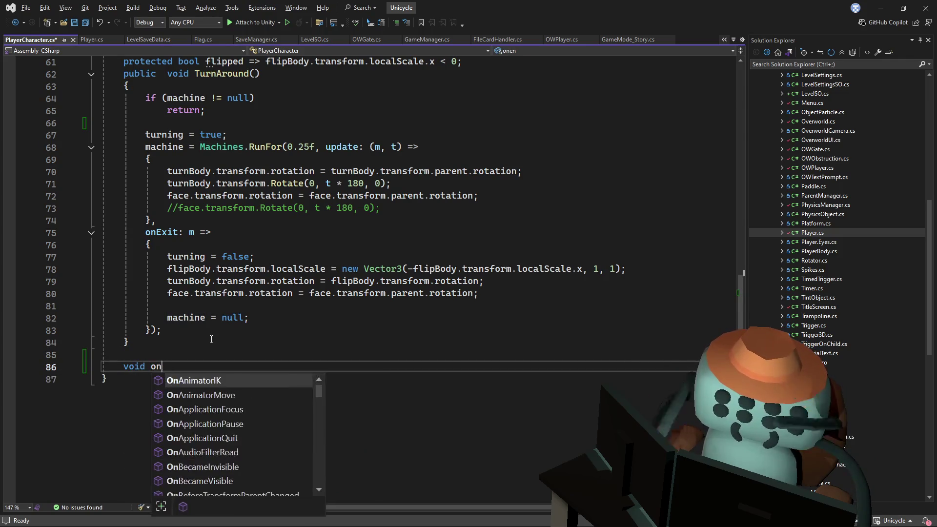
{"action": "type", "text": "le"}
{"action": "key", "text": "Tab"}
{"action": "type", "text": "machine.st"}
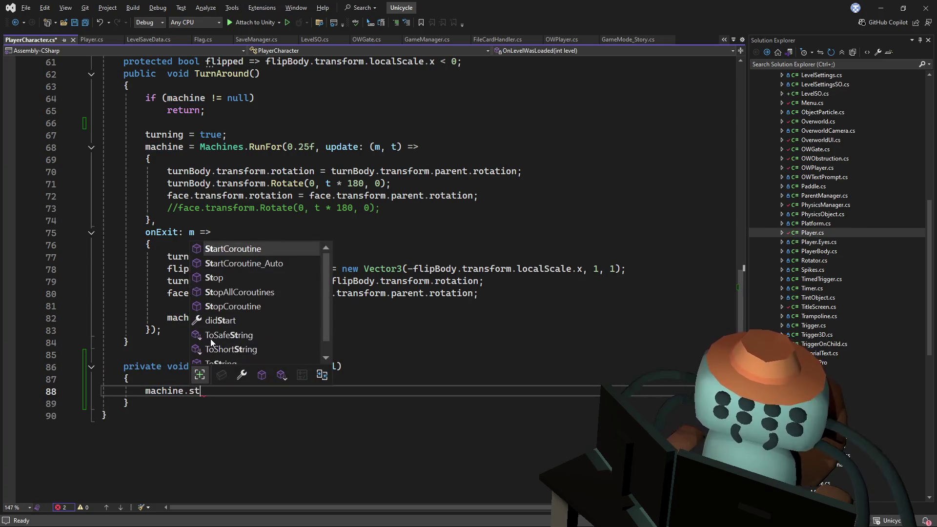
{"action": "key", "text": "Tab"}
{"action": "type", "text": "();"}
{"action": "key", "text": "ctrl+s"}
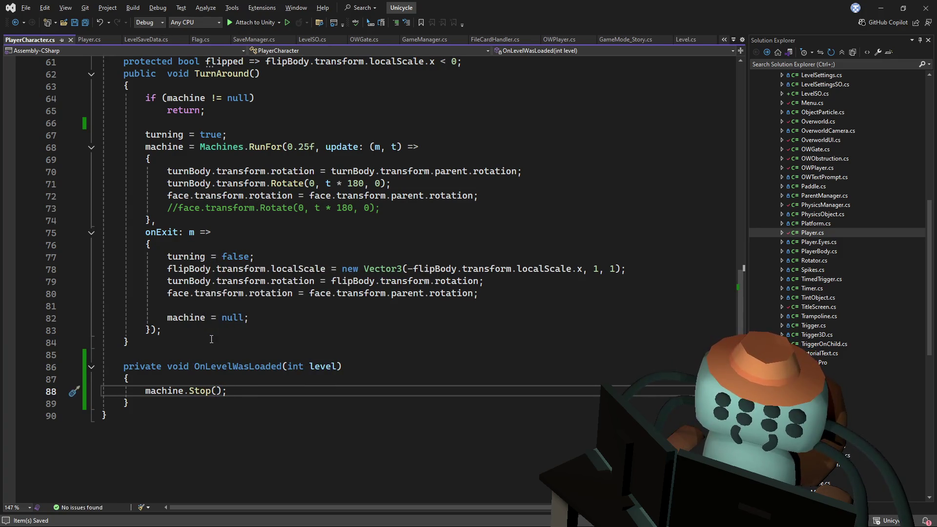
- Guard machine.Stop() with if (machine != null), save, and return to Unity
{"action": "left_click", "coordinate": [195, 377]}
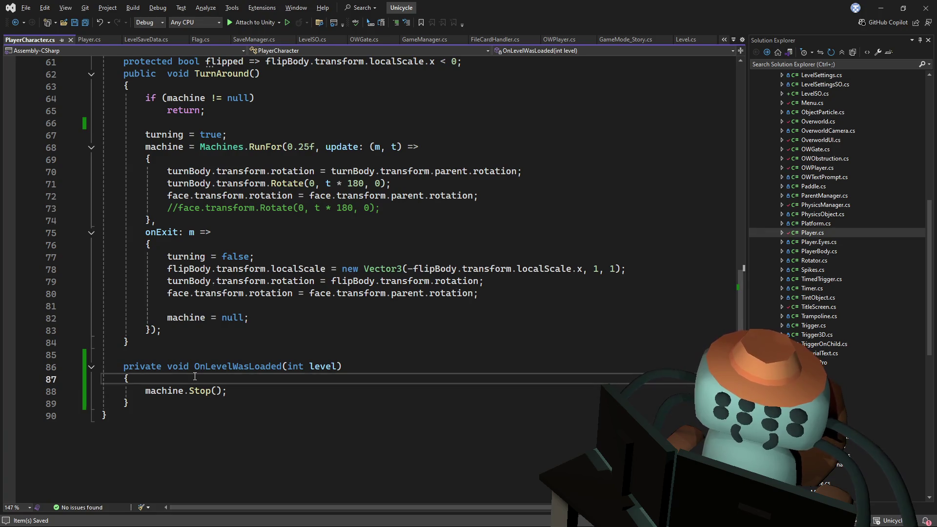
{"action": "key", "text": "Return"}
{"action": "type", "text": "if("}
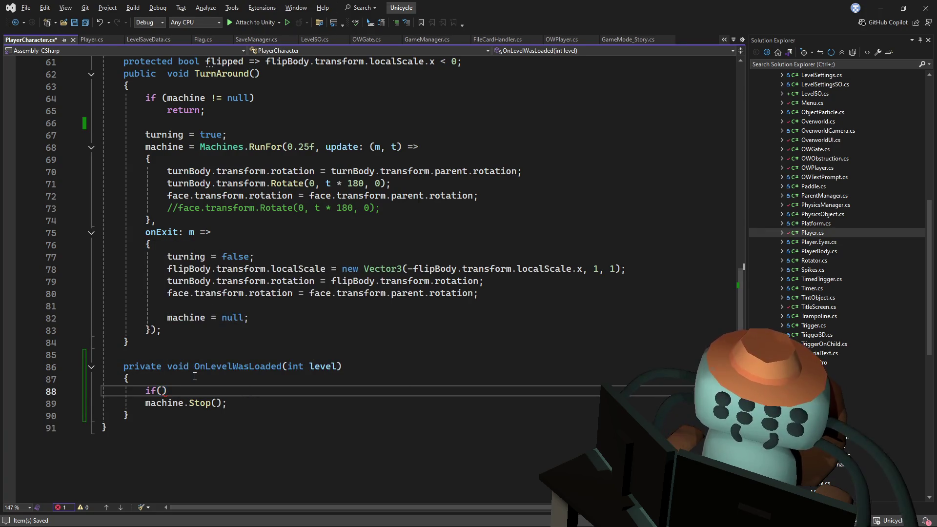
{"action": "type", "text": "machine"}
{"action": "type", "text": "!= null"}
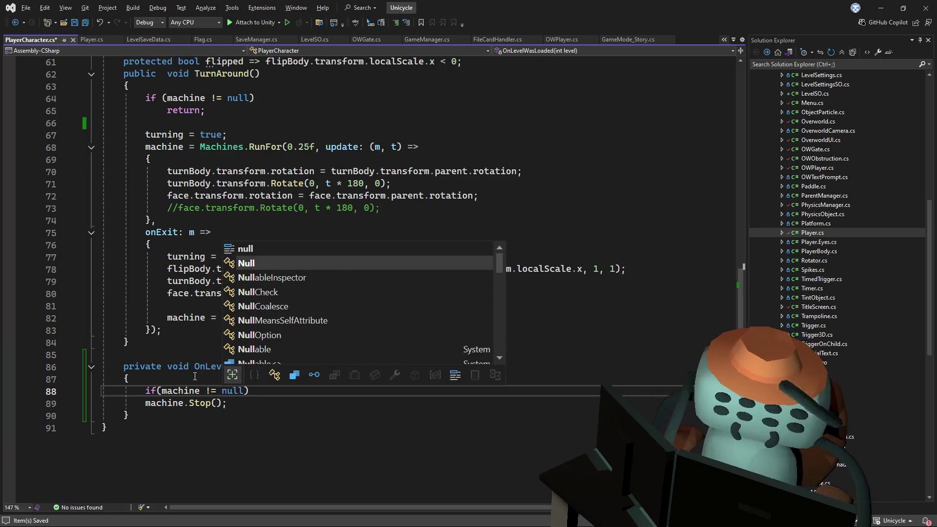
{"action": "key", "text": "Escape"}
{"action": "key", "text": "Down"}
{"action": "key", "text": "ctrl+s"}
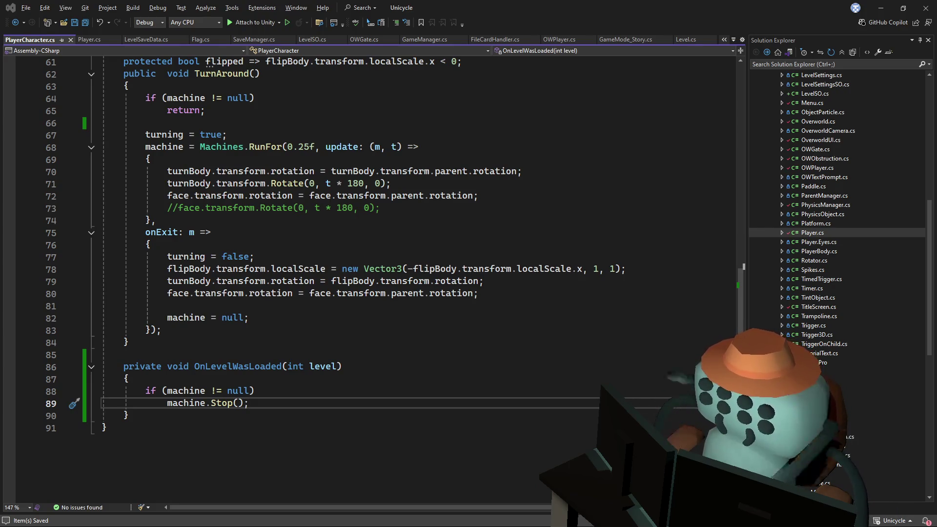
{"action": "key", "text": "alt+Tab"}
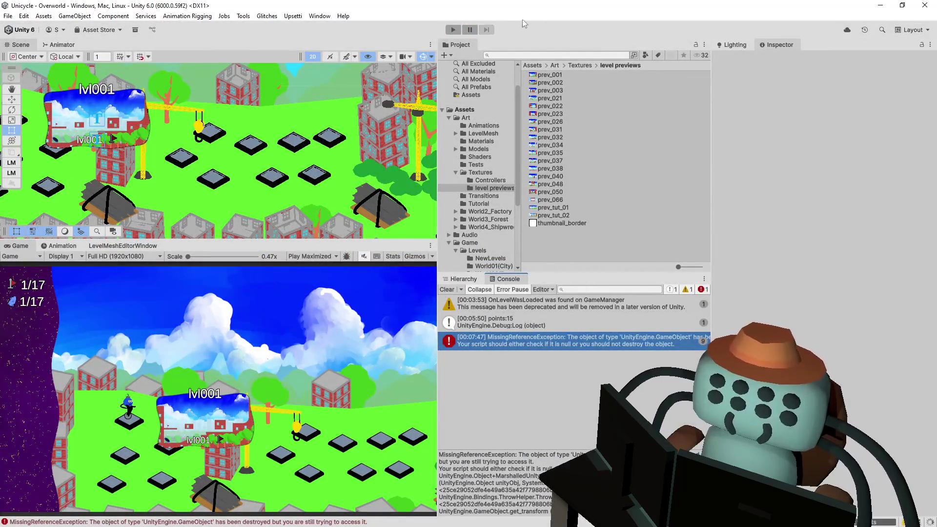
- Restart play mode after the recompile and enter LevelTut01 (Tutoriapolis 1) from the lvl001 gate
{"action": "left_click", "coordinate": [453, 32]}
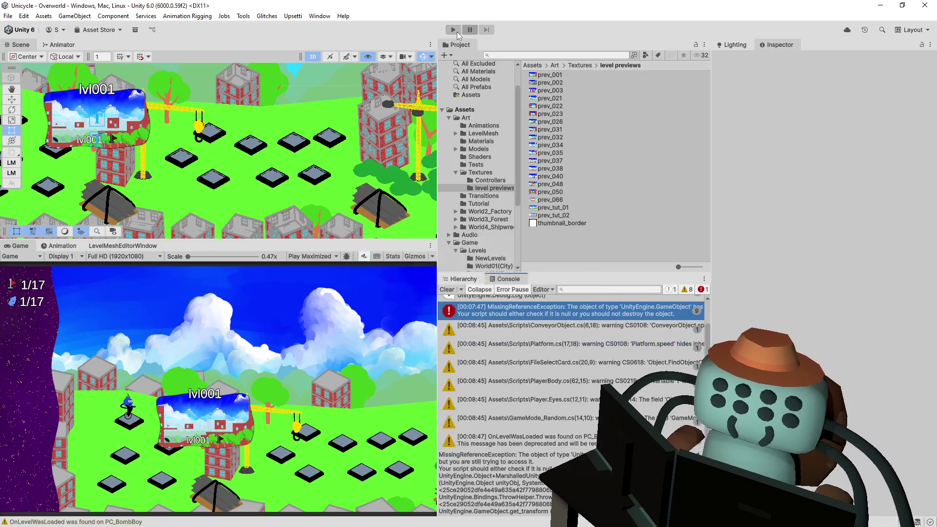
{"action": "left_click", "coordinate": [454, 30]}
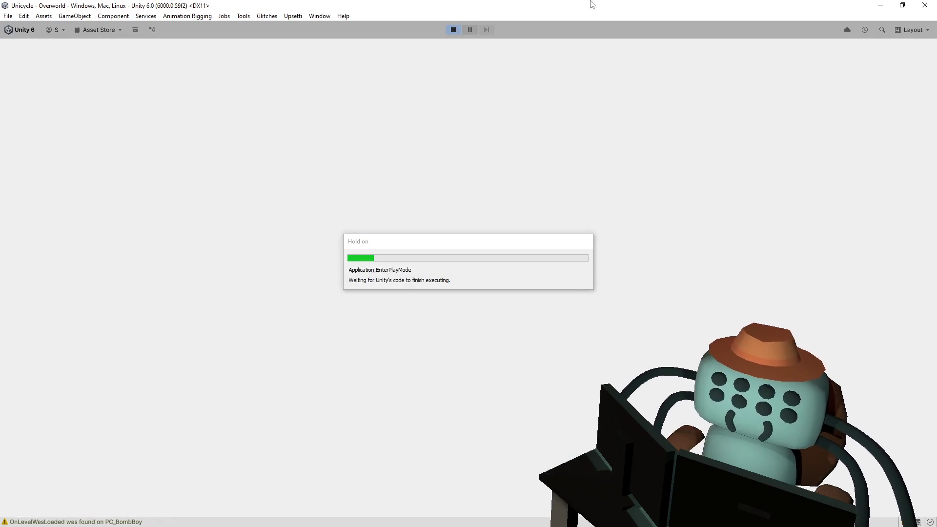
{"action": "key", "text": "space"}
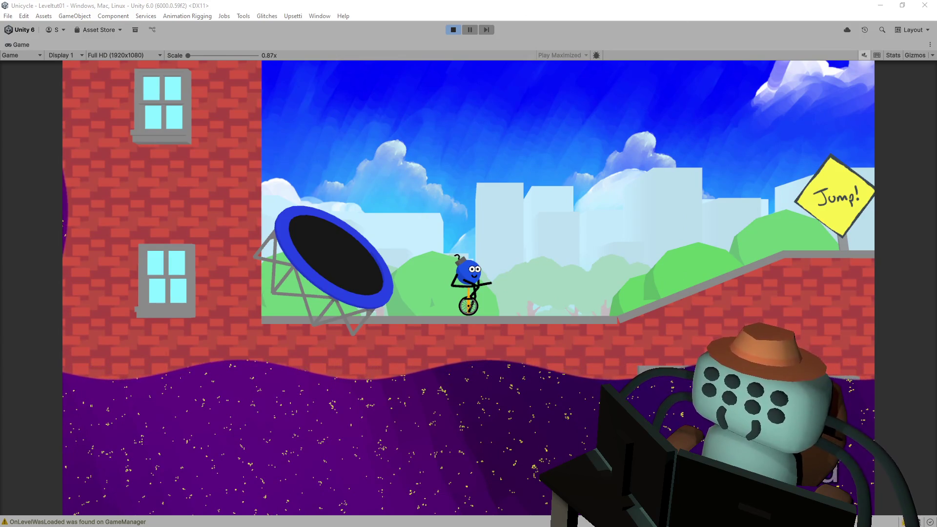
- Ride, jump and flip past the Jump and FLIP signs, then stop play mode
{"action": "key", "text": "Right"}
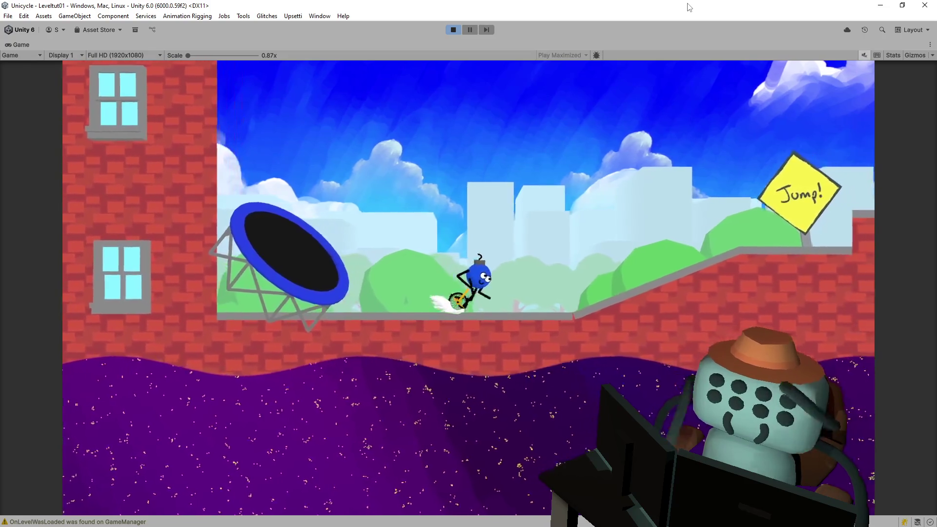
{"action": "key", "text": "space"}
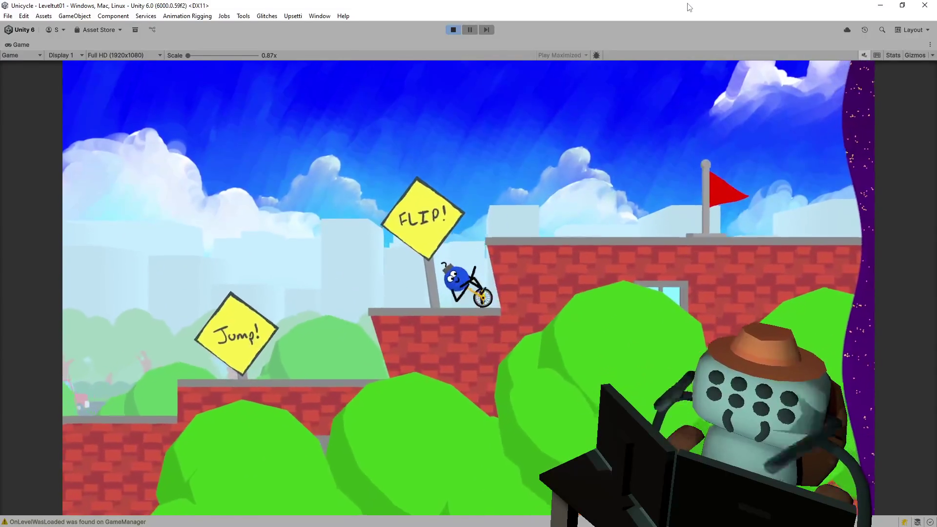
{"action": "key", "text": "space"}
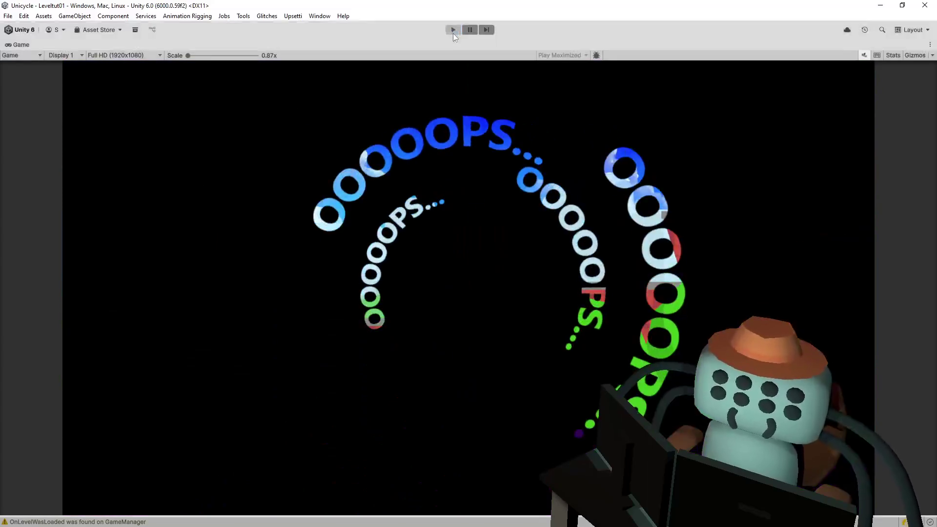
{"action": "left_click", "coordinate": [453, 30]}
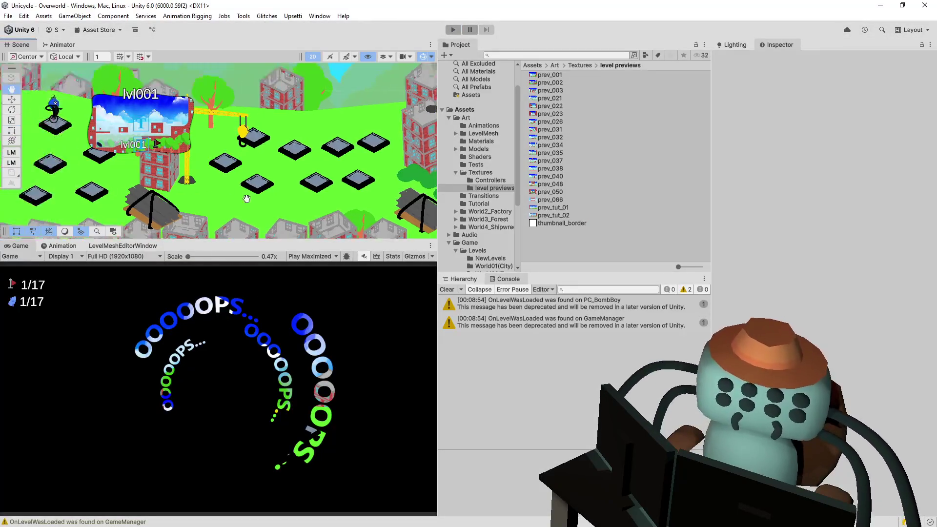
- Select Gate_Level001_1 and open its OWGate.cs script at Start() in Visual Studio
{"action": "left_click", "coordinate": [314, 164]}
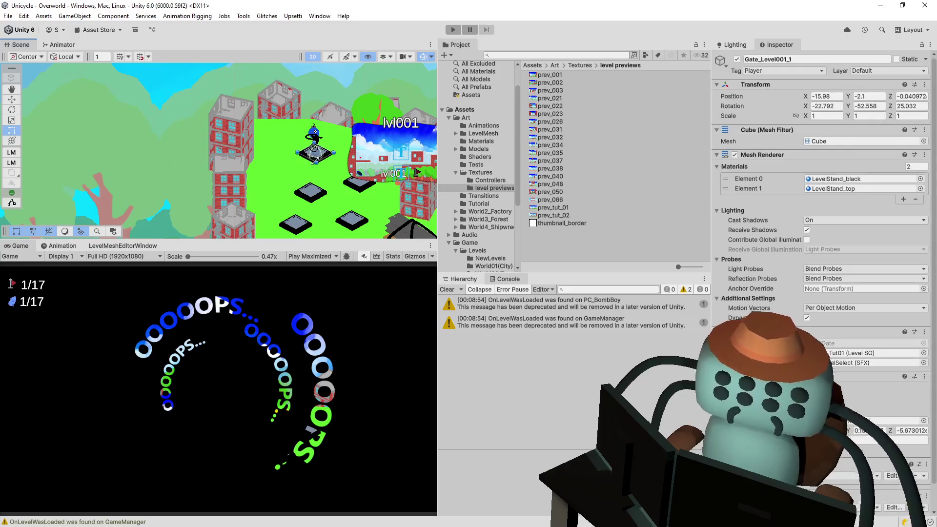
{"action": "double_click", "coordinate": [848, 344]}
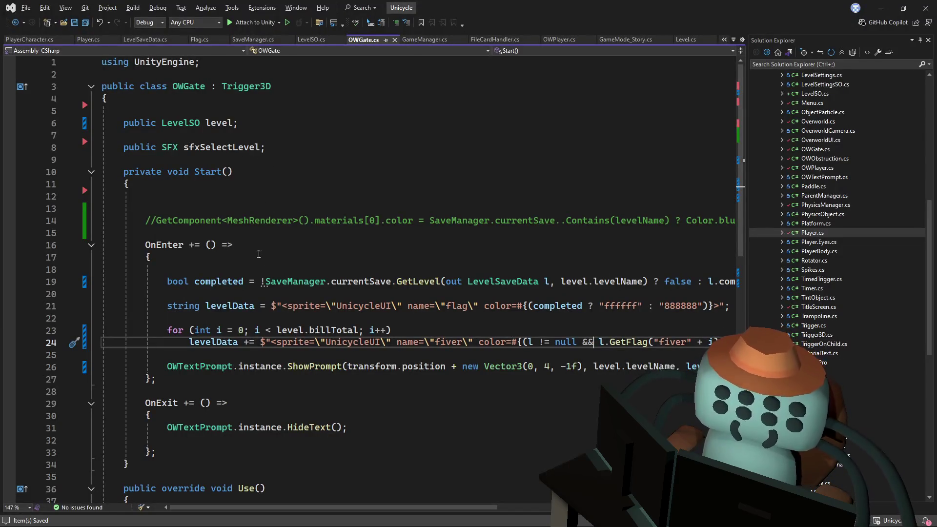
{"action": "scroll", "coordinate": [249, 258], "scroll_direction": "down", "scroll_amount": 5}
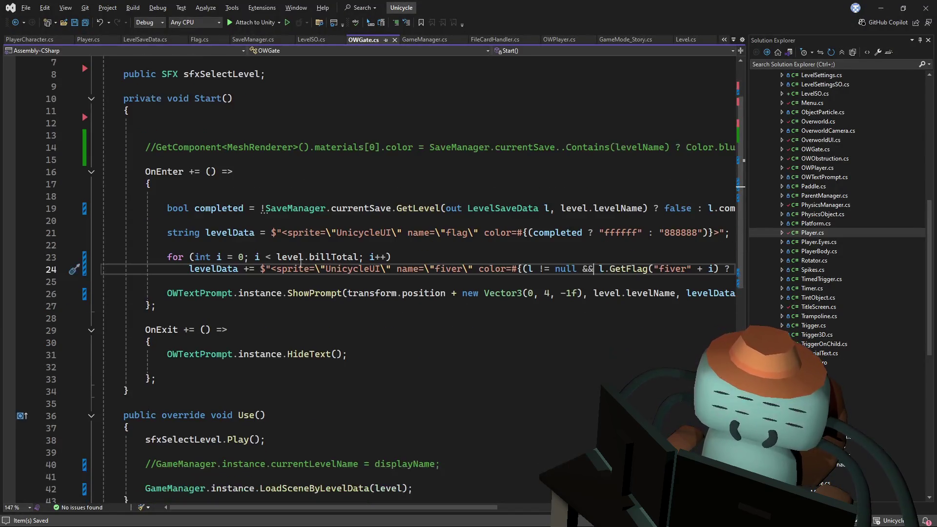
{"action": "key", "text": "alt+Tab"}
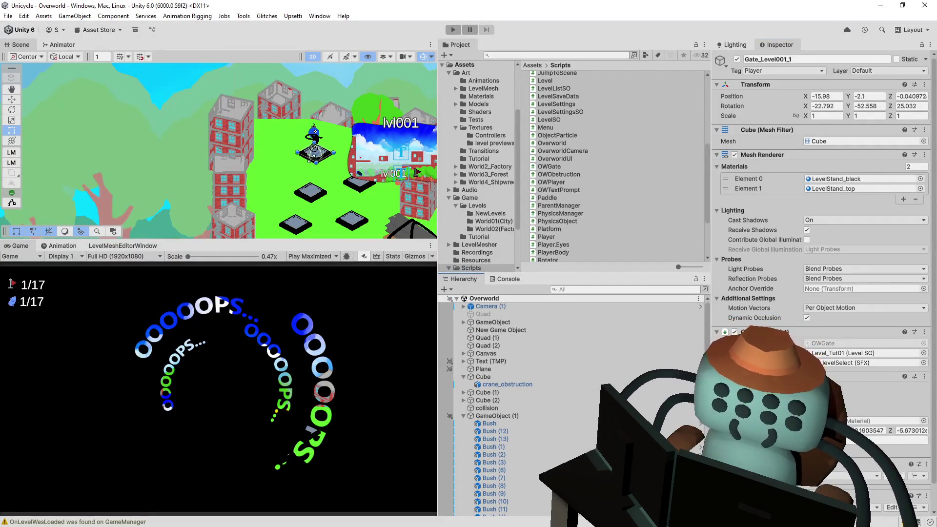
{"action": "scroll", "coordinate": [538, 310], "scroll_direction": "down", "scroll_amount": 15}
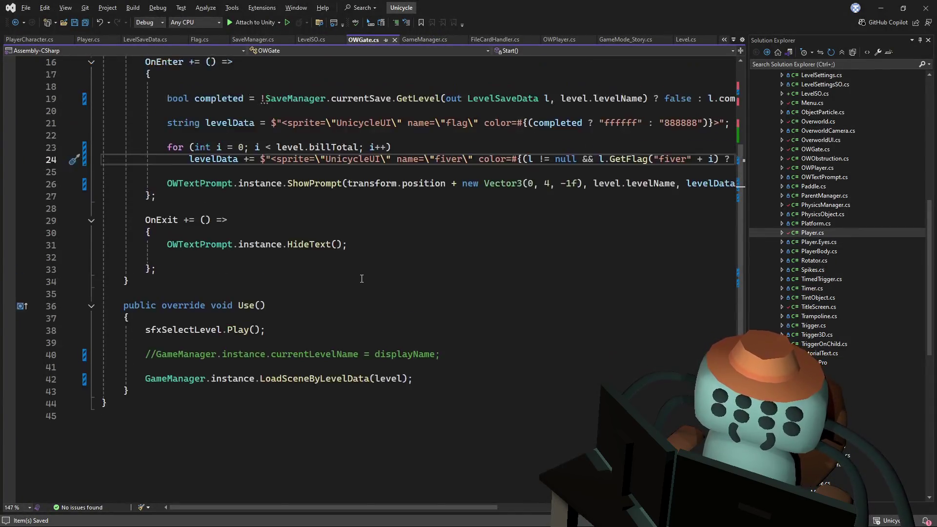
{"action": "scroll", "coordinate": [362, 274], "scroll_direction": "up", "scroll_amount": 5}
{"action": "scroll", "coordinate": [341, 360], "scroll_direction": "down", "scroll_amount": 1}
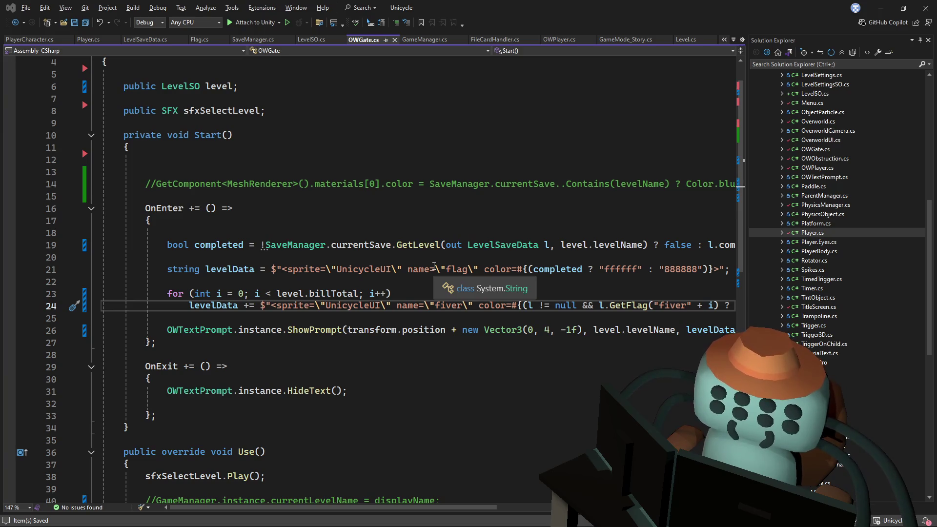
{"action": "left_click", "coordinate": [392, 236]}
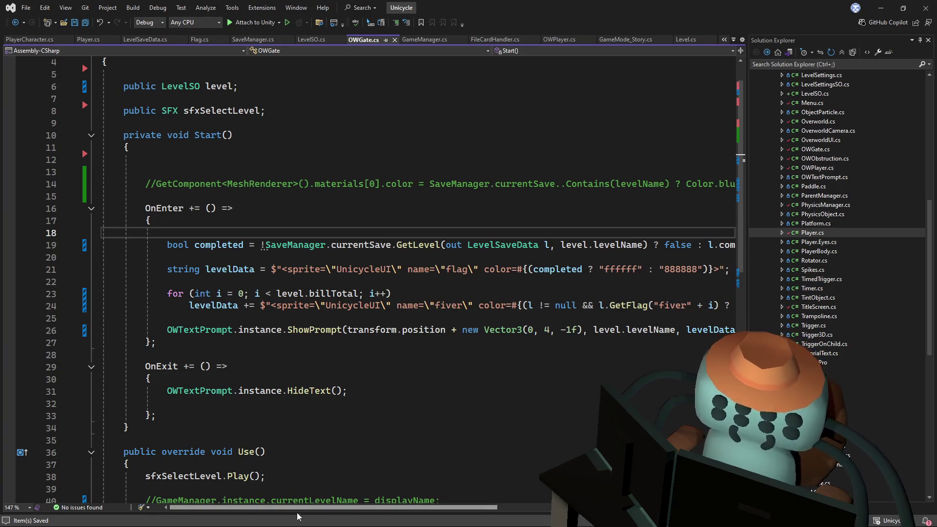
{"action": "left_click_drag", "start_coordinate": [299, 510], "coordinate": [300, 510]}
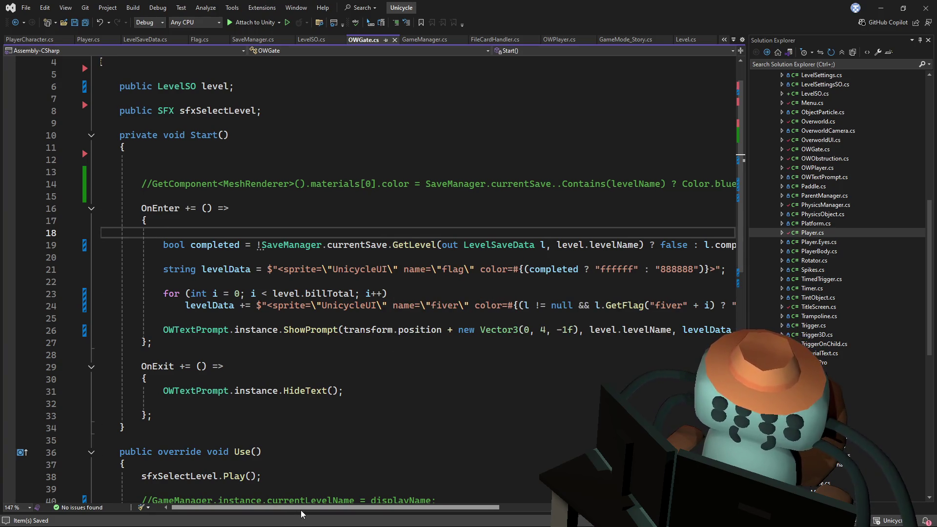
- Uncomment the gate-colouring line 14 that tints the material Color.blue or Color.blue * 0.5f
{"action": "left_click", "coordinate": [155, 186]}
{"action": "key", "text": "ctrl+k"}
{"action": "key", "text": "ctrl+u"}
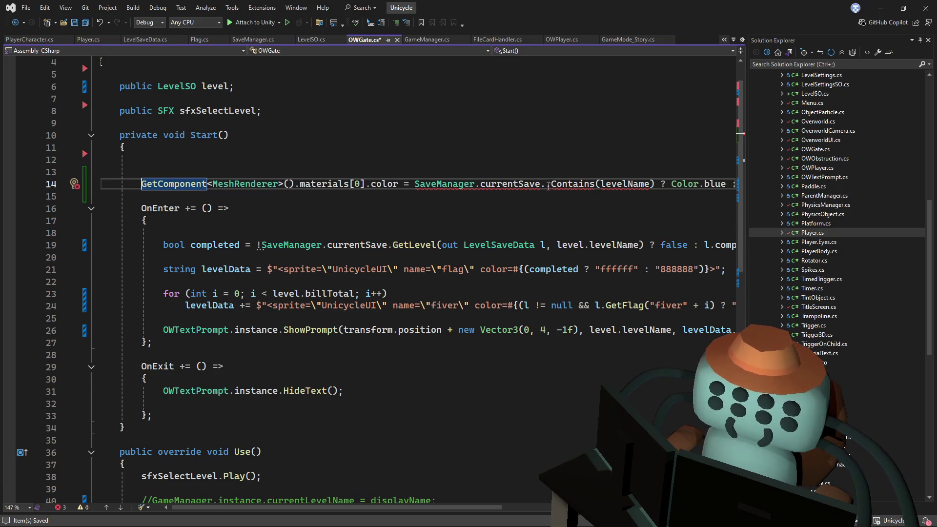
{"action": "mouse_move", "coordinate": [416, 508]}
{"action": "left_mouse_down"}
{"action": "mouse_move", "coordinate": [510, 508]}
{"action": "mouse_move", "coordinate": [428, 506]}
{"action": "left_mouse_up"}
- Replace the line-14 save condition with SaveManager. and add a blank line above it
{"action": "left_click", "coordinate": [612, 113]}
{"action": "left_click_drag", "start_coordinate": [641, 184], "coordinate": [399, 182]}
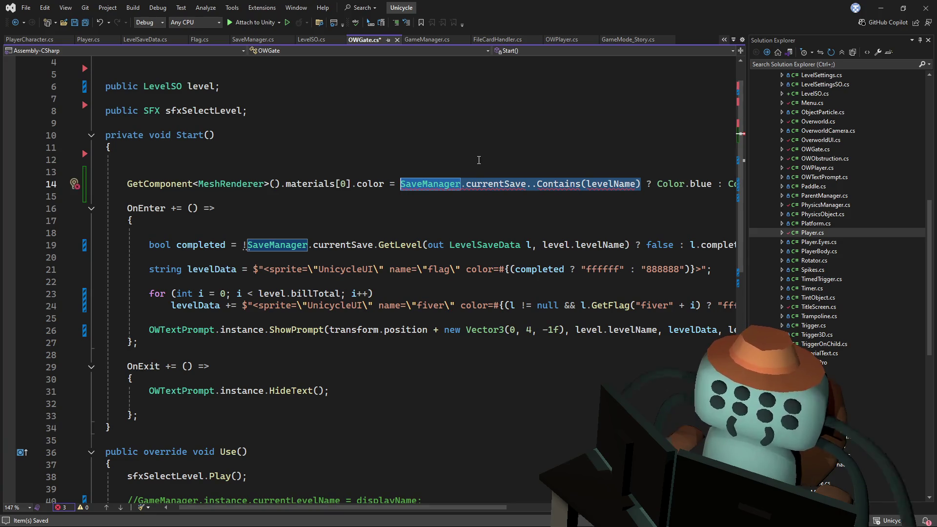
{"action": "type", "text": "SaveM"}
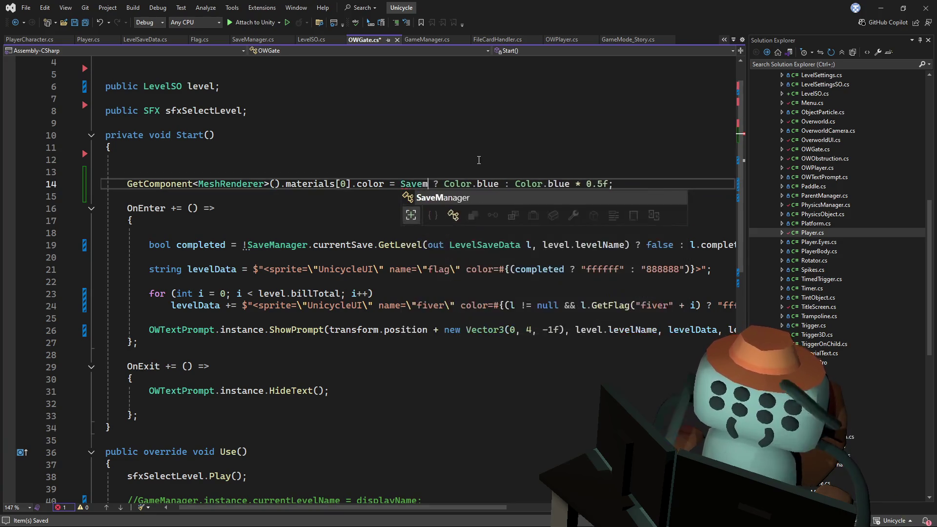
{"action": "key", "text": "Tab"}
{"action": "type", "text": "."}
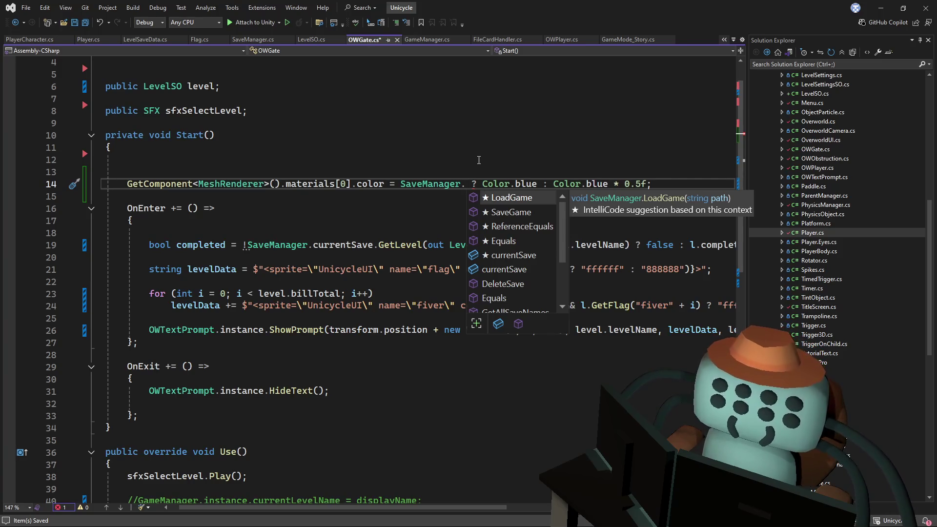
{"action": "left_click", "coordinate": [481, 156]}
{"action": "key", "text": "Return"}
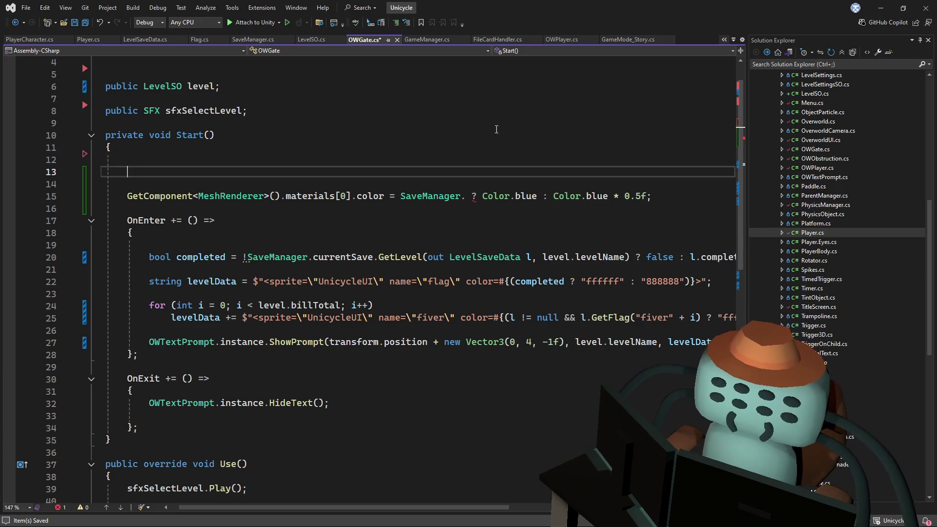
- Declare Color color = Color.gray; at the top of Start()
{"action": "left_click", "coordinate": [500, 195]}
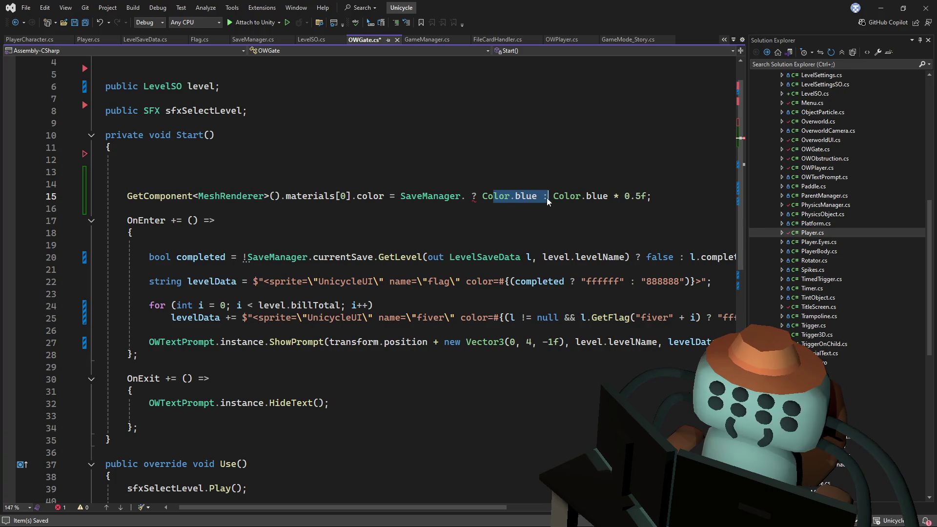
{"action": "left_click", "coordinate": [545, 171]}
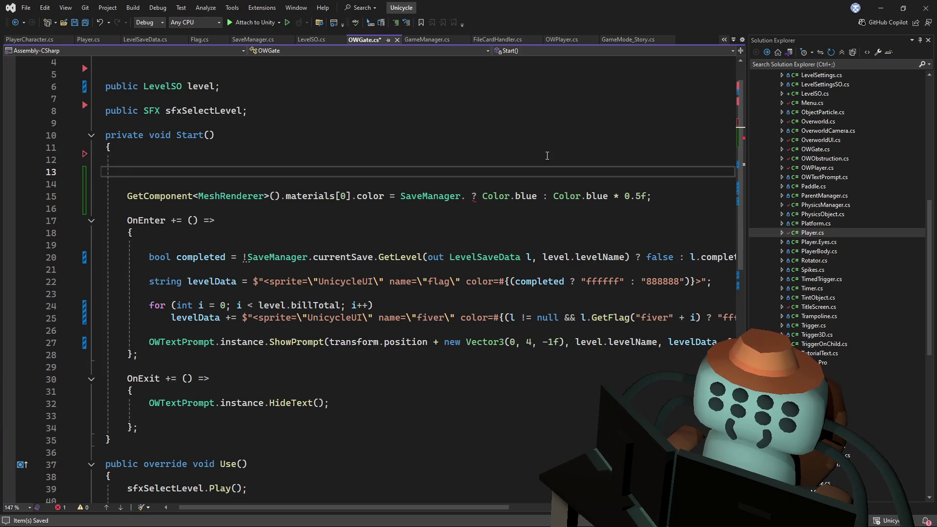
{"action": "type", "text": "Color color"}
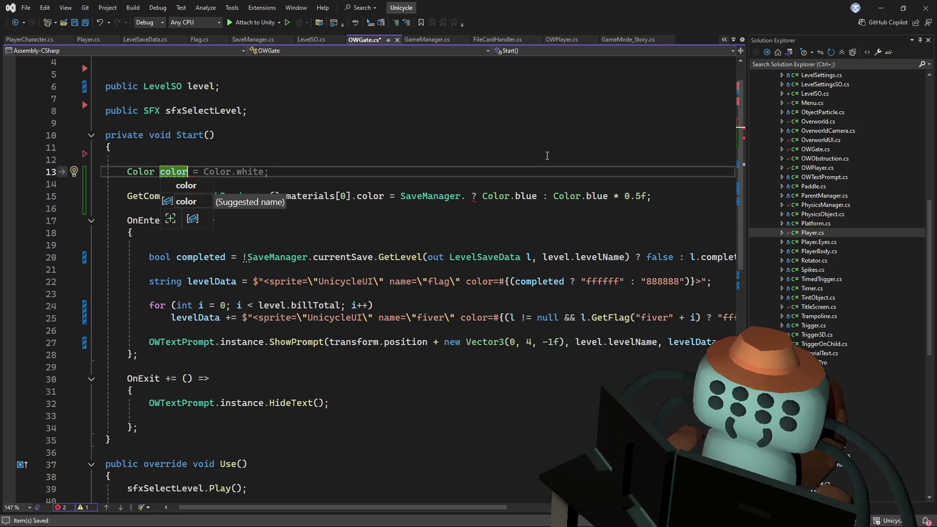
{"action": "type", "text": " = Color."}
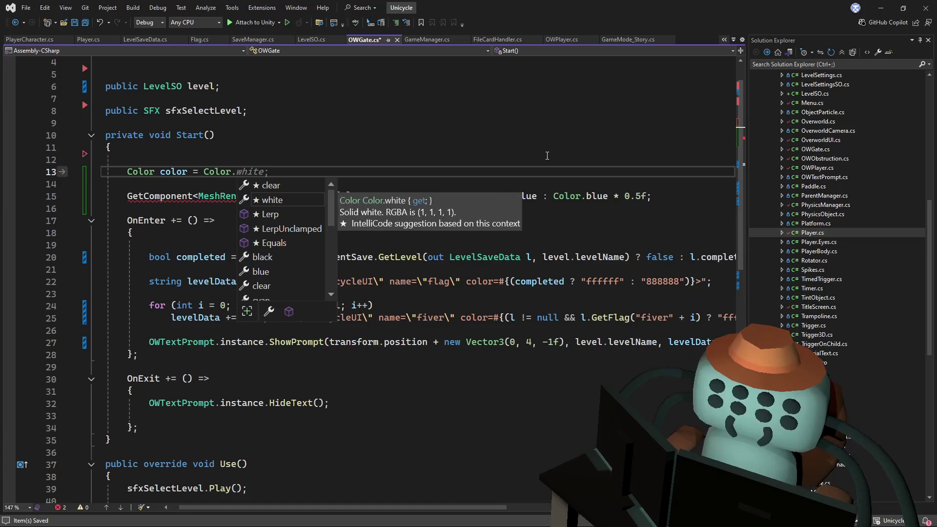
{"action": "type", "text": "gr"}
{"action": "key", "text": "Tab"}
{"action": "type", "text": ";"}
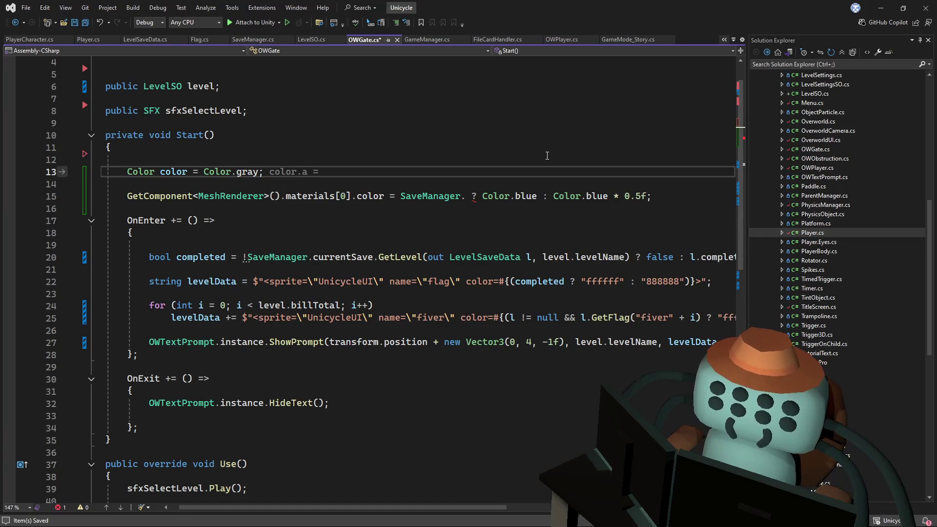
{"action": "key", "text": "Up"}
{"action": "key", "text": "Up"}
{"action": "key", "text": "Up"}
{"action": "key", "text": "Down"}
{"action": "key", "text": "Down"}
{"action": "key", "text": "Down"}
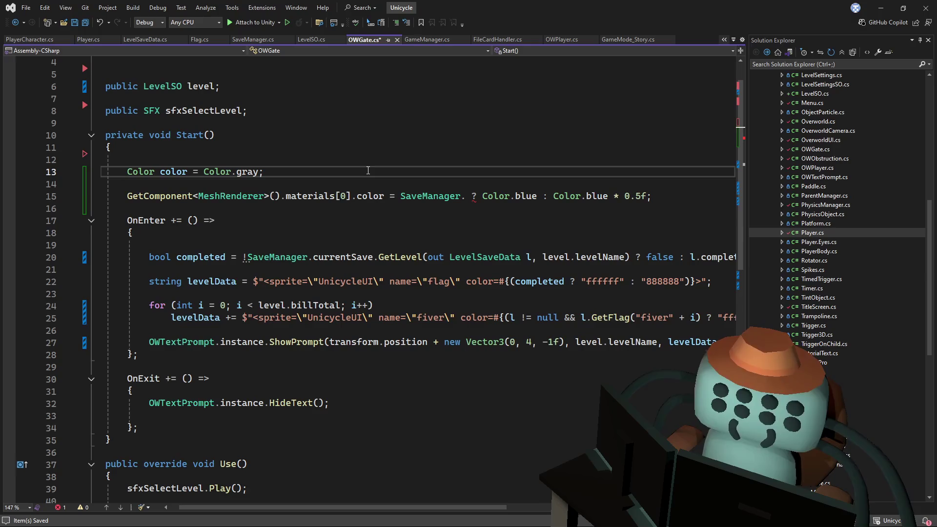
- Add an if block using the copied SaveManager.currentSave.GetLevel(...) lookup as its condition
{"action": "key", "text": "Return"}
{"action": "key", "text": "Return"}
{"action": "type", "text": "if("}
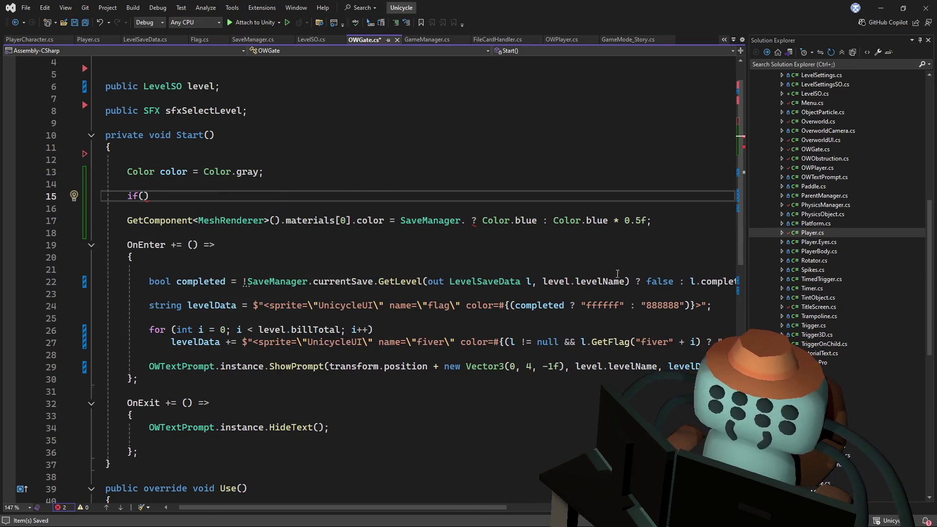
{"action": "mouse_move", "coordinate": [629, 281]}
{"action": "left_mouse_down"}
{"action": "mouse_move", "coordinate": [229, 283]}
{"action": "mouse_move", "coordinate": [250, 285]}
{"action": "left_mouse_up"}
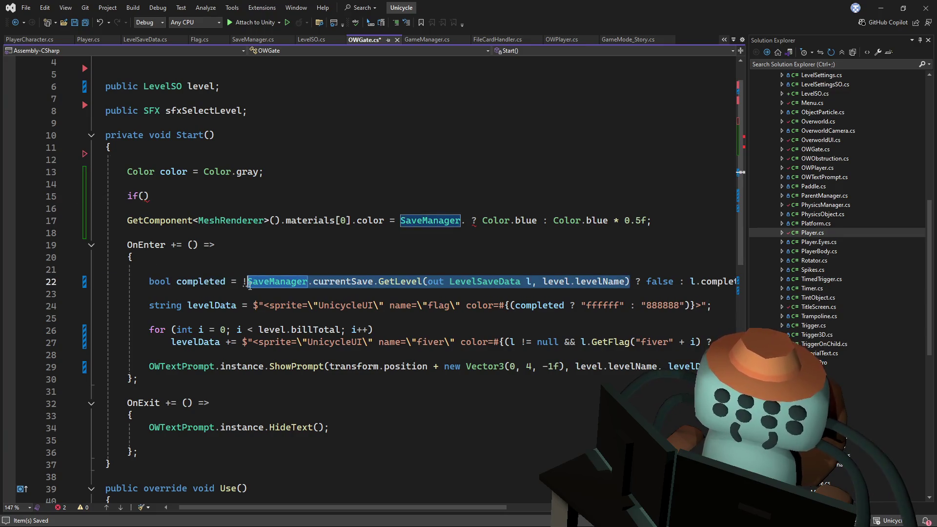
{"action": "key", "text": "ctrl+c"}
{"action": "left_click", "coordinate": [142, 196]}
{"action": "key", "text": "ctrl+v"}
{"action": "left_click", "coordinate": [557, 196]}
{"action": "type", "text": "{"}
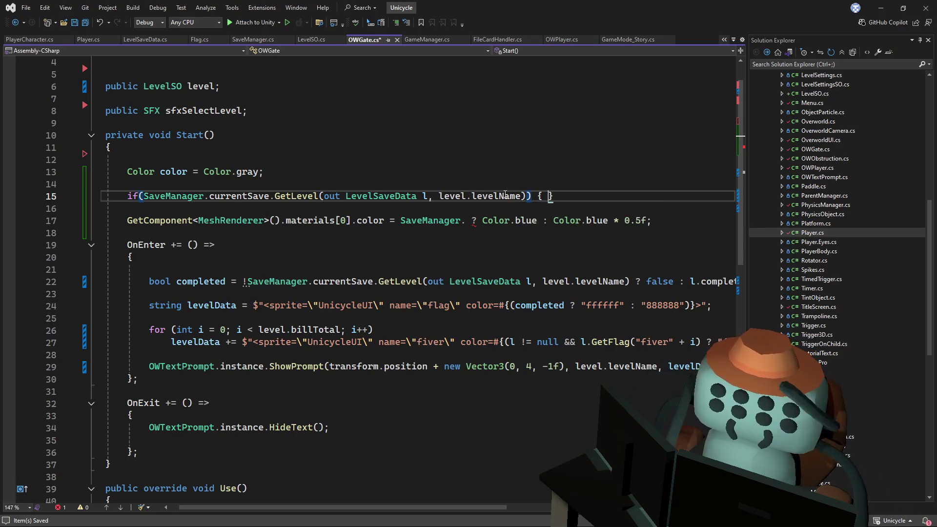
{"action": "key", "text": "Return"}
- Start a nested if condition on l inside the new block
{"action": "type", "text": "if("}
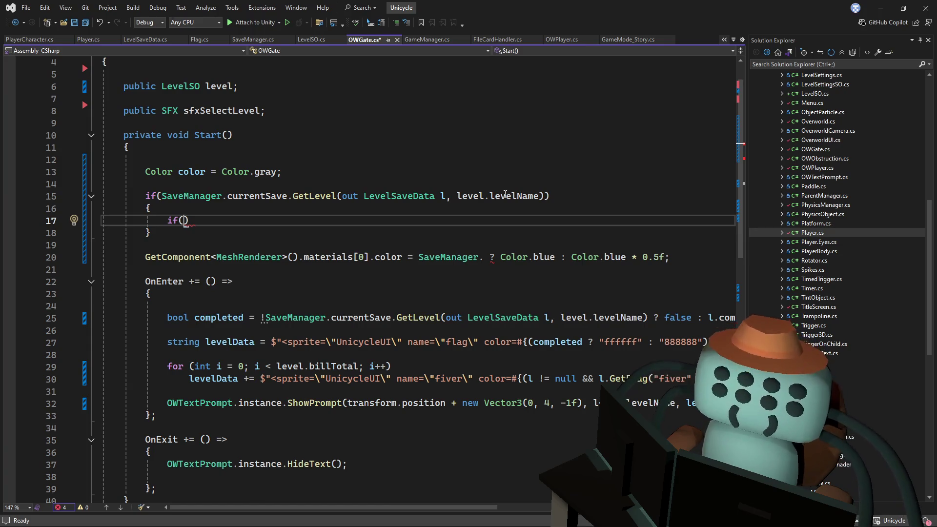
{"action": "type", "text": "l &&"}
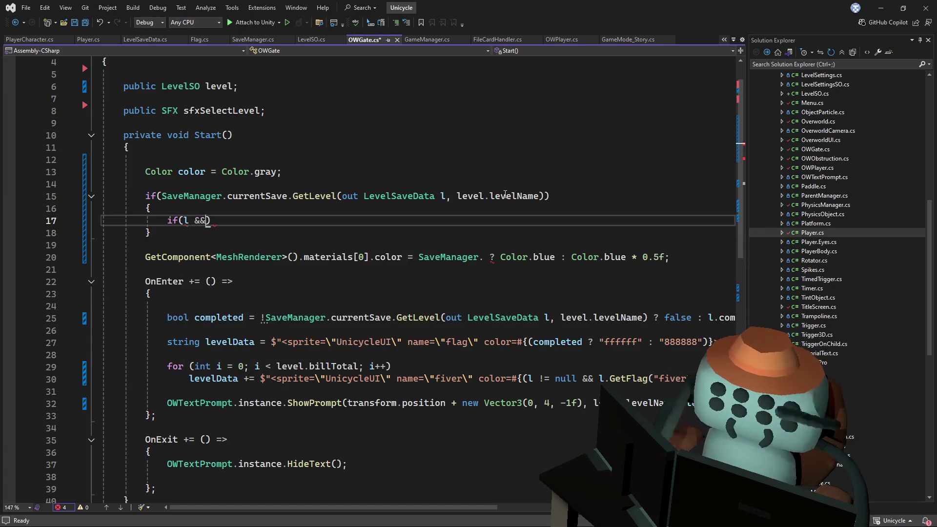
{"action": "key", "text": "BackSpace"}
{"action": "key", "text": "BackSpace"}
{"action": "key", "text": "BackSpace"}
- Complete the nested condition as if(l.complete) and open its body
{"action": "type", "text": ".c"}
{"action": "key", "text": "Tab"}
{"action": "type", "text": ")"}
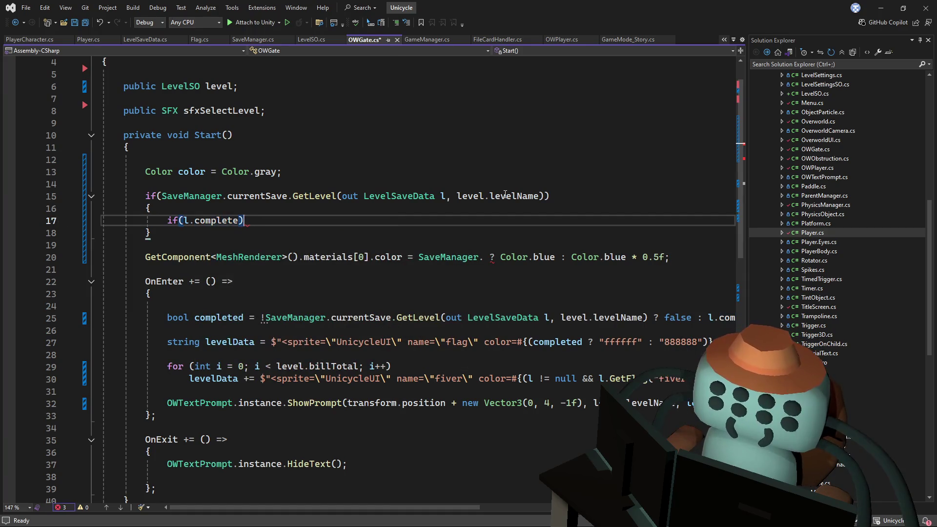
{"action": "type", "text": "{"}
{"action": "key", "text": "Return"}
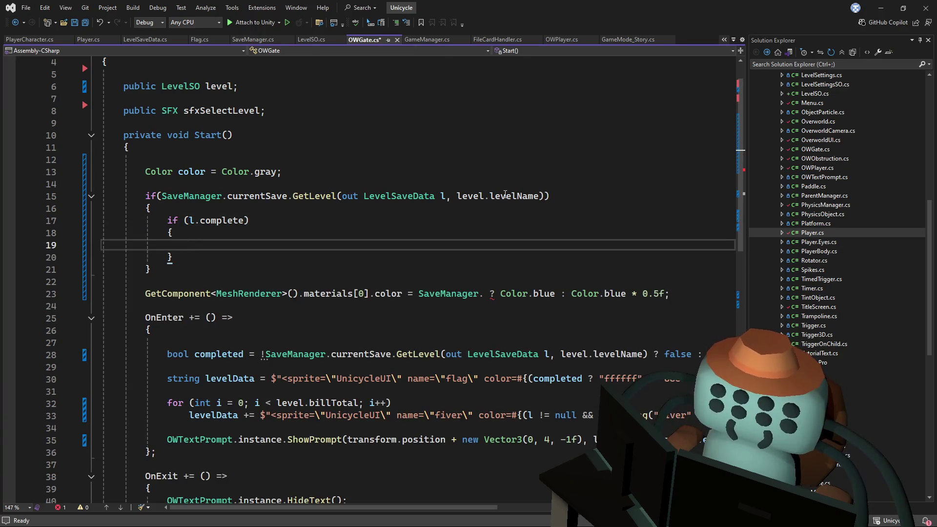
- Set color = Color.blue inside the completed branch by adapting the copied gray declaration
{"action": "left_click_drag", "start_coordinate": [339, 172], "coordinate": [337, 163]}
{"action": "key", "text": "ctrl+c"}
{"action": "left_click", "coordinate": [259, 245]}
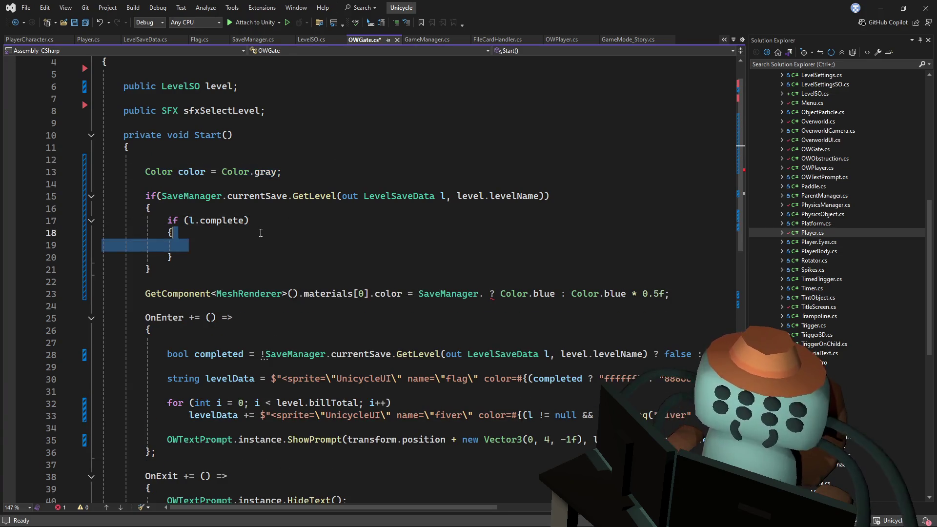
{"action": "key", "text": "ctrl+v"}
{"action": "double_click", "coordinate": [317, 245]}
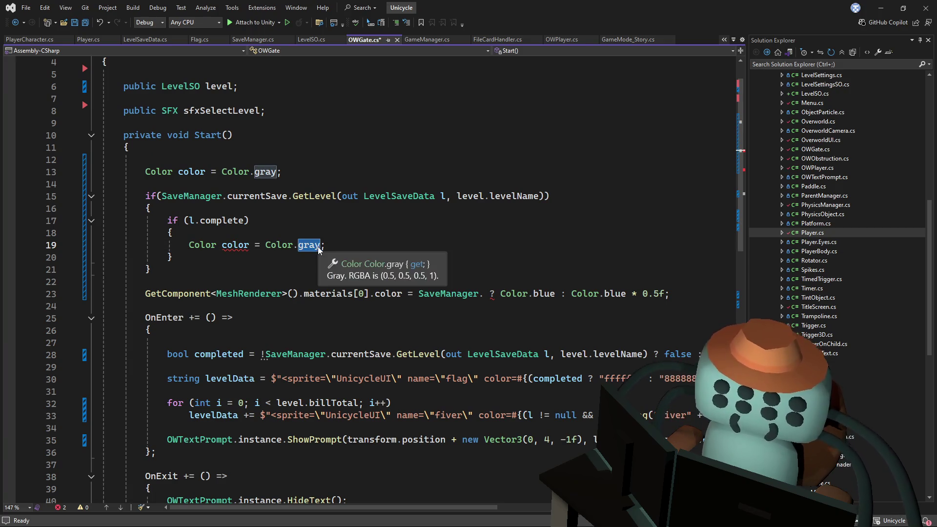
{"action": "type", "text": "blue"}
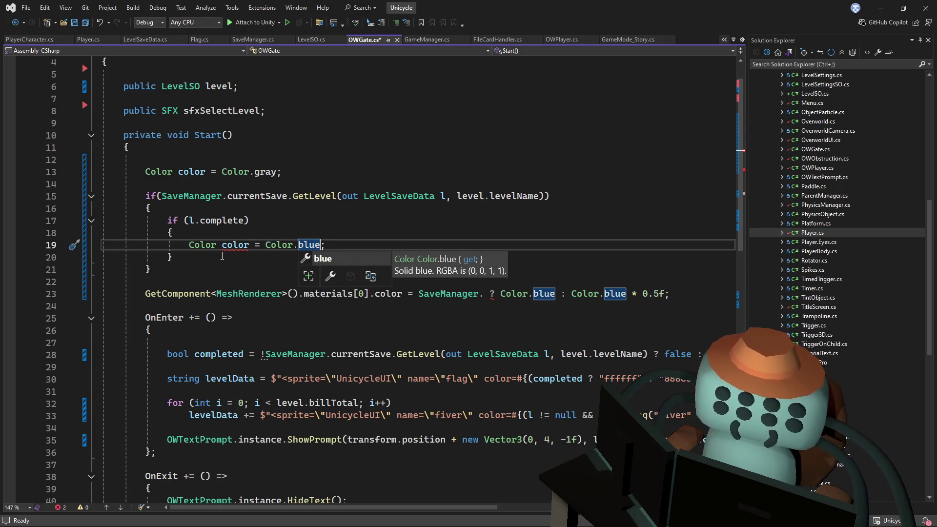
{"action": "double_click", "coordinate": [203, 245]}
{"action": "key", "text": "Delete"}
{"action": "key", "text": "Delete"}
{"action": "left_click", "coordinate": [320, 244]}
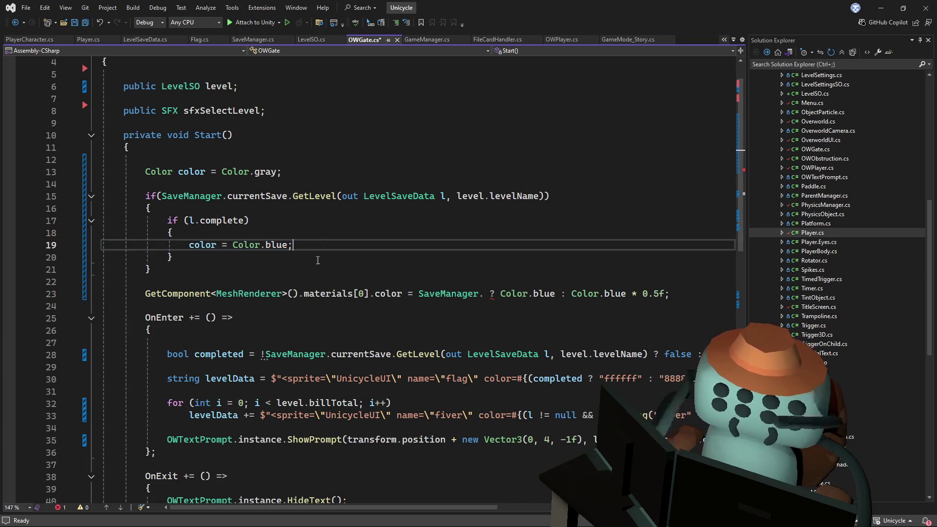
- Begin a nested if(l.setFlags.Count >= ...) check below the blue assignment
{"action": "key", "text": "Return"}
{"action": "key", "text": "Return"}
{"action": "type", "text": "if("}
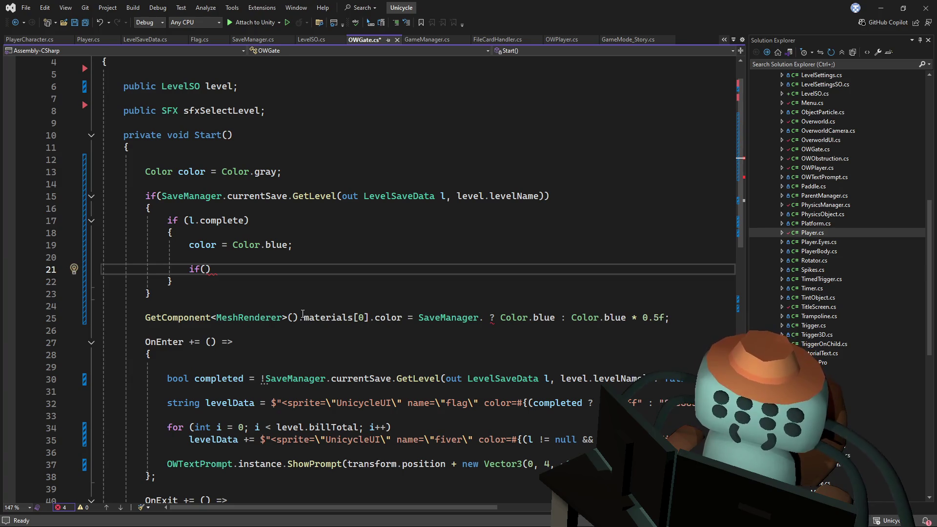
{"action": "type", "text": "l."}
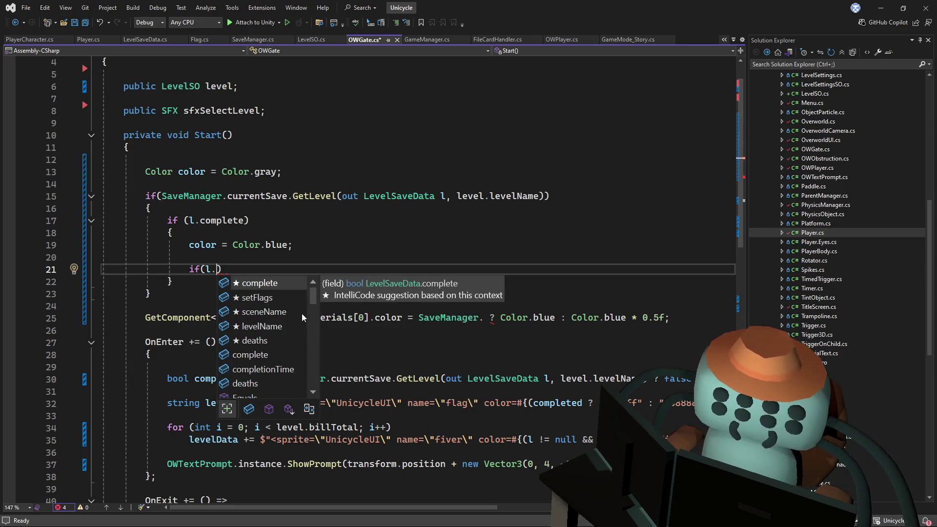
{"action": "key", "text": "Down"}
{"action": "key", "text": "Tab"}
{"action": "type", "text": "."}
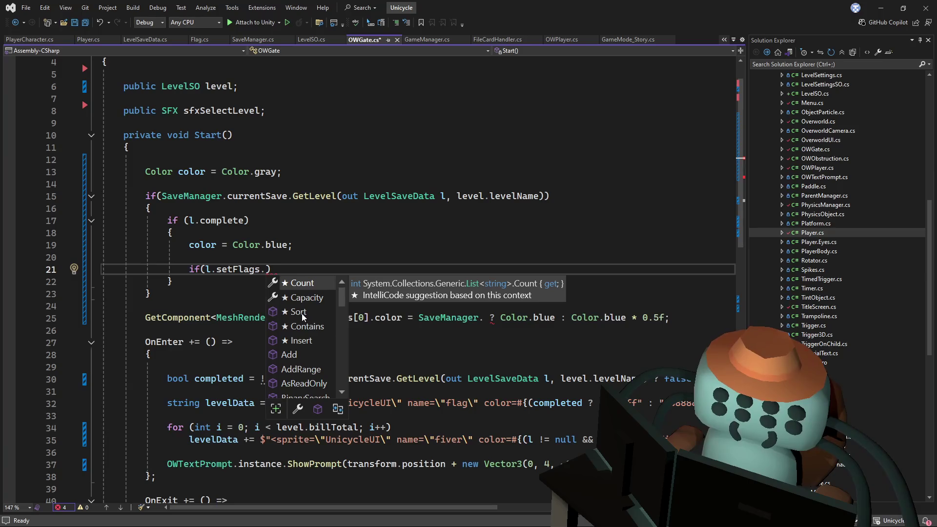
{"action": "key", "text": "Tab"}
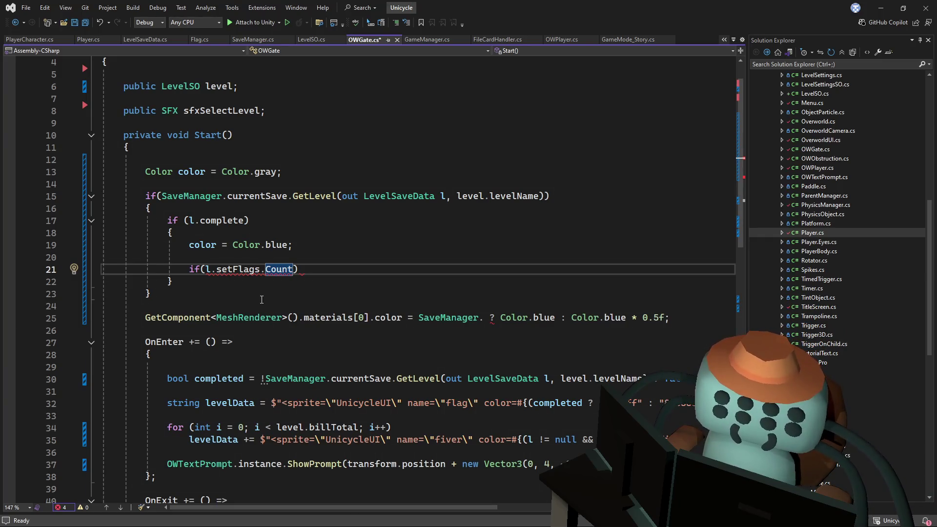
{"action": "mouse_move", "coordinate": [281, 269]}
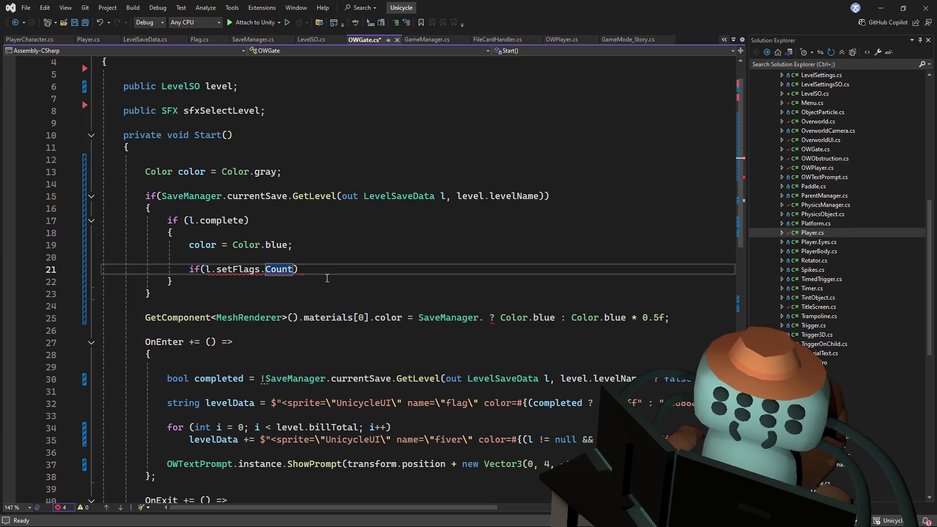
{"action": "type", "text": "/"}
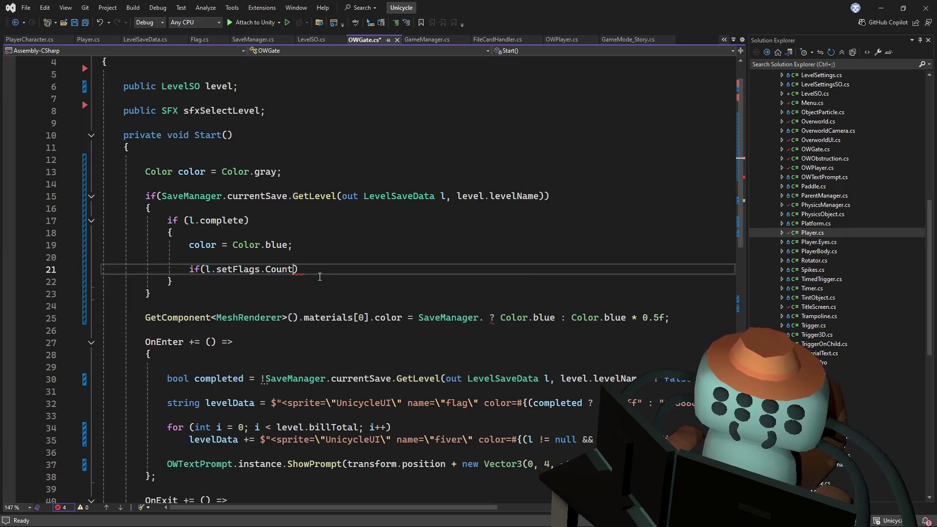
{"action": "type", "text": " >="}
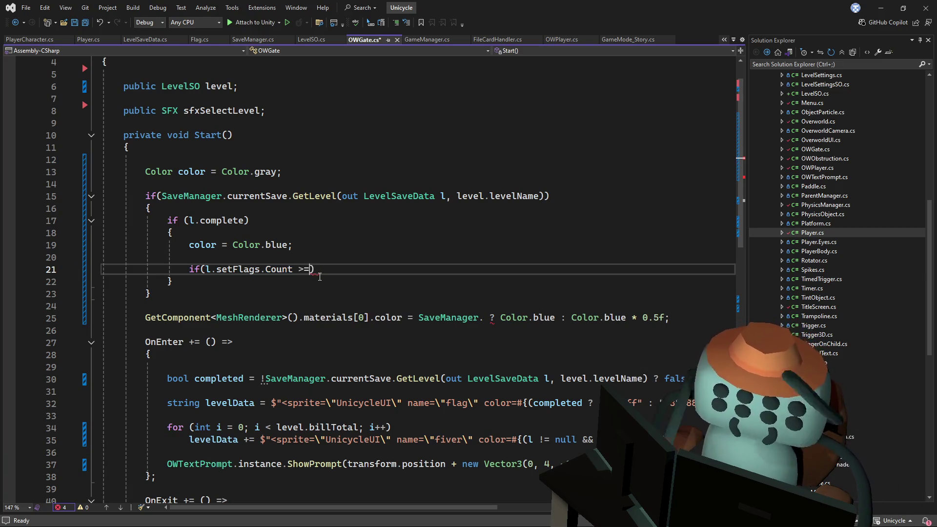
{"action": "key", "text": "ctrl+v"}
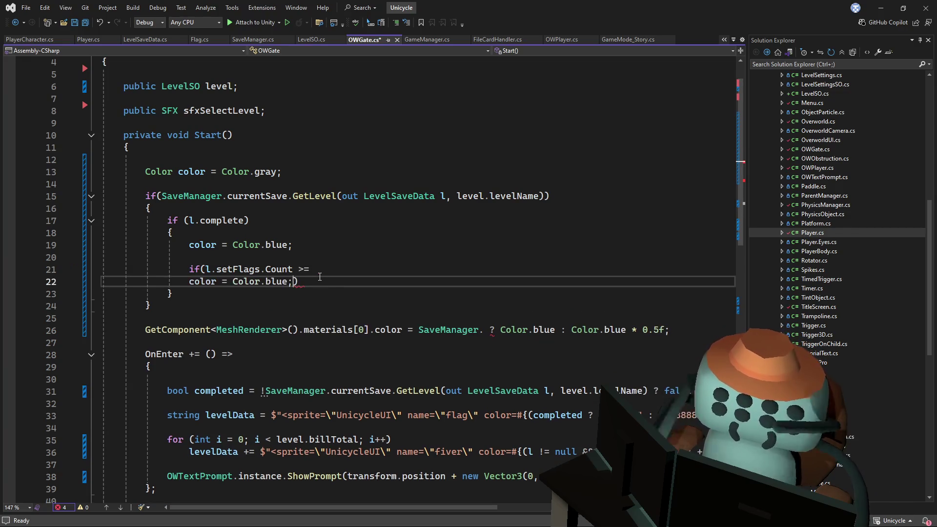
{"action": "key", "text": "ctrl+z"}
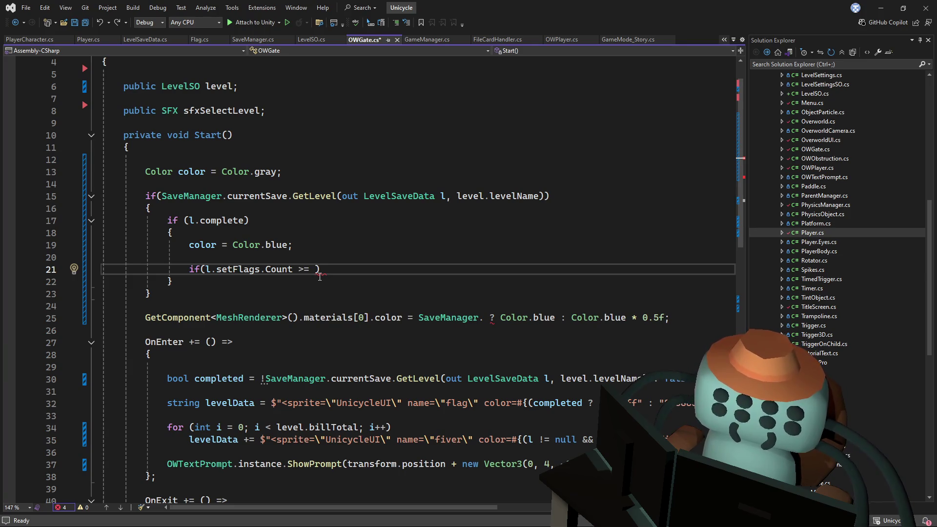
- Start the full-collection check in Start() by choosing setFlags from l's member suggestions
{"action": "type", "text": "l."}
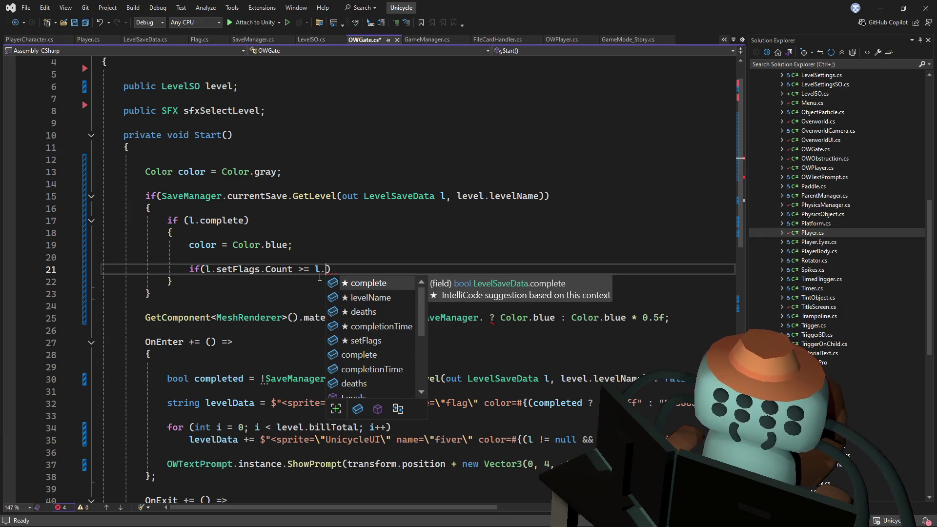
{"action": "key", "text": "Down"}
{"action": "key", "text": "Down"}
{"action": "key", "text": "Down"}
{"action": "key", "text": "Up"}
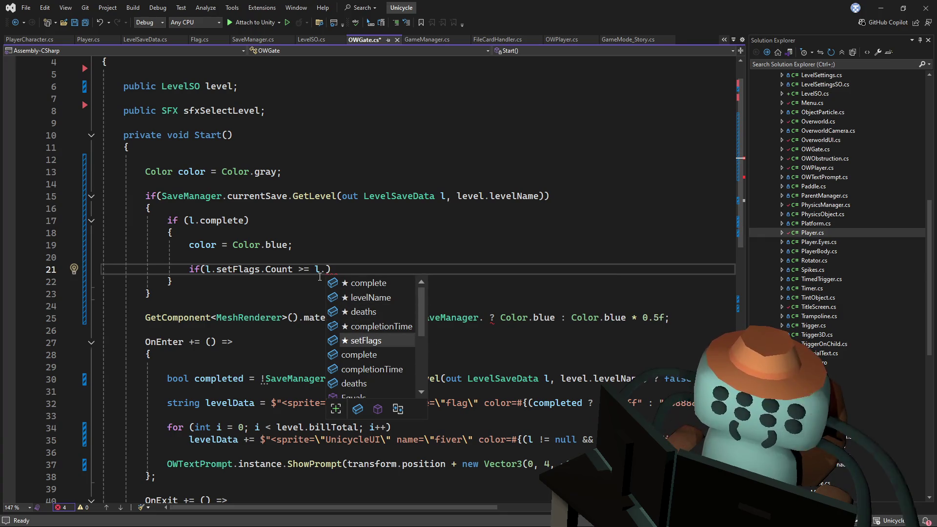
{"action": "type", "text": "fla"}
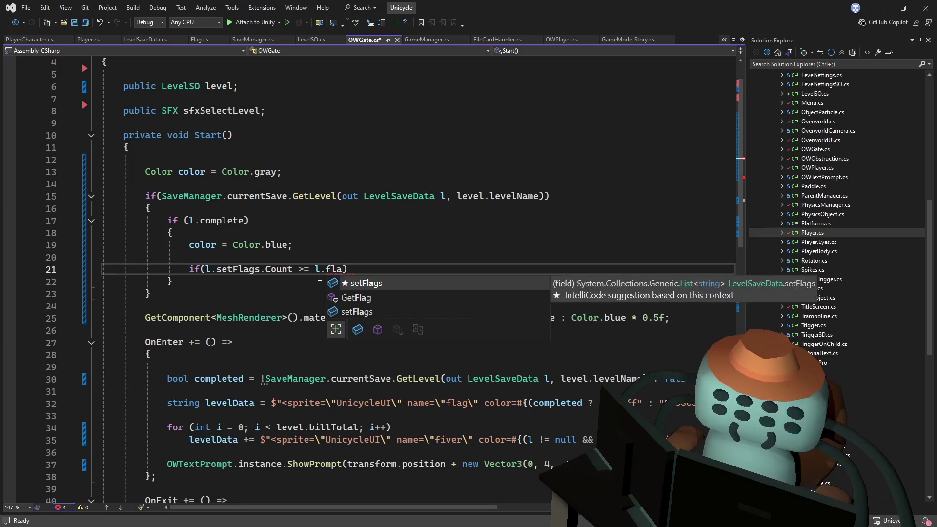
{"action": "key", "text": "BackSpace"}
{"action": "key", "text": "BackSpace"}
{"action": "key", "text": "BackSpace"}
{"action": "key", "text": "BackSpace"}
{"action": "type", "text": "."}
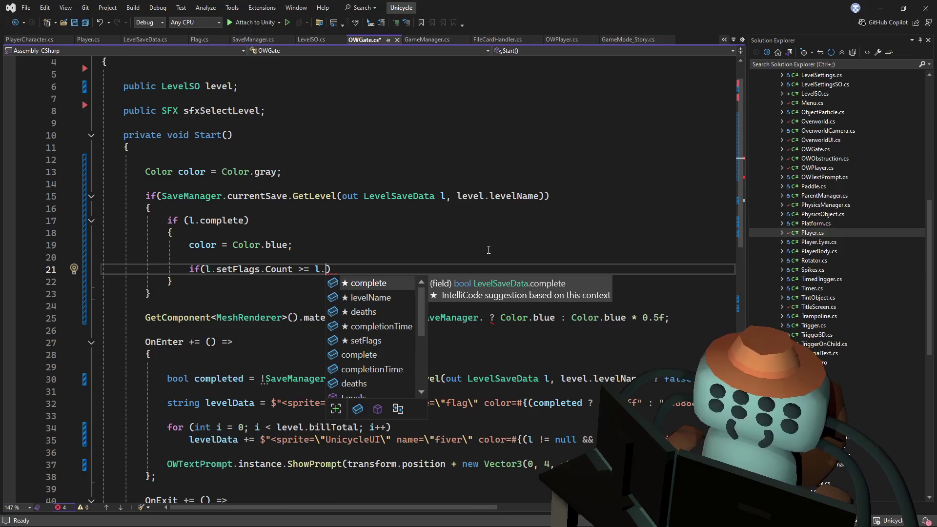
{"action": "scroll", "coordinate": [489, 249], "scroll_direction": "up", "scroll_amount": 1}
{"action": "key", "text": "BackSpace"}
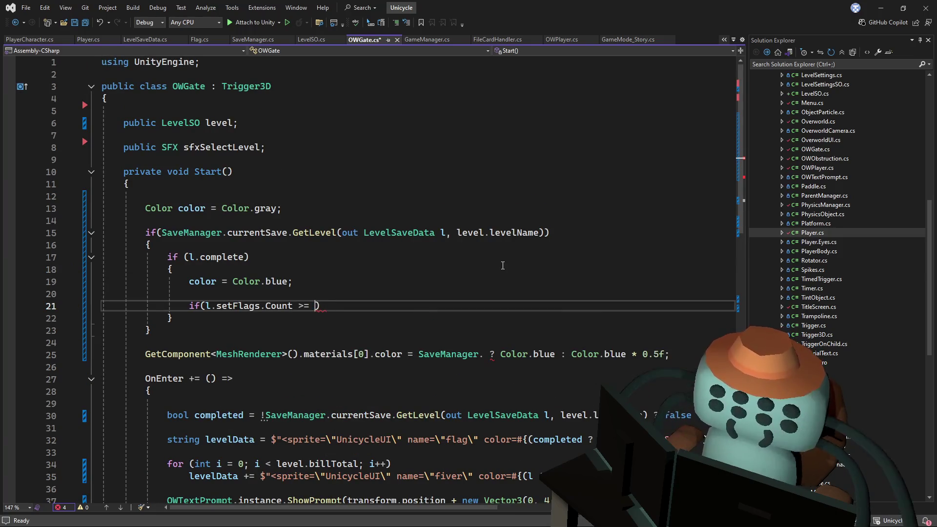
- Compare l.setFlags.Count against level.billTotal and set color = Color.blue when all bills are collected
{"action": "type", "text": "level."}
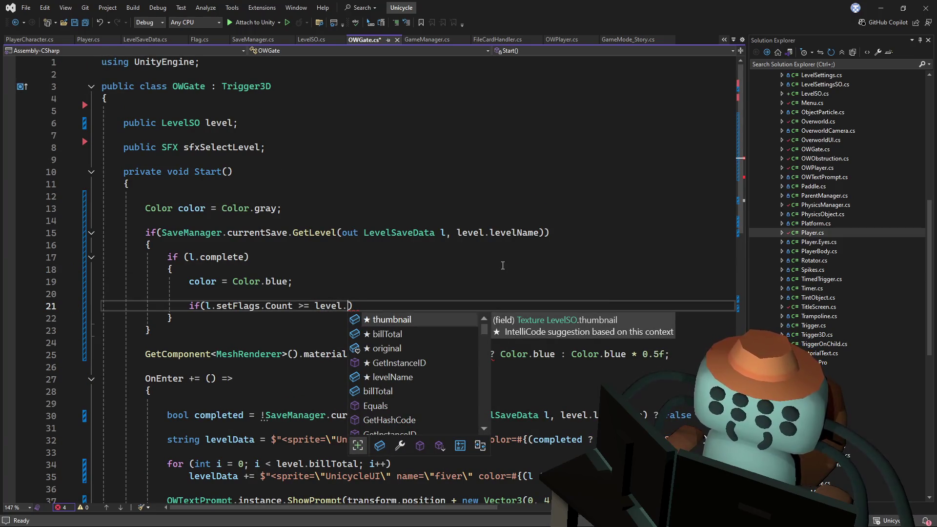
{"action": "type", "text": "da"}
{"action": "key", "text": "BackSpace"}
{"action": "key", "text": "BackSpace"}
{"action": "type", "text": "fl"}
{"action": "key", "text": "BackSpace"}
{"action": "key", "text": "BackSpace"}
{"action": "type", "text": "co"}
{"action": "key", "text": "BackSpace"}
{"action": "key", "text": "BackSpace"}
{"action": "key", "text": "BackSpace"}
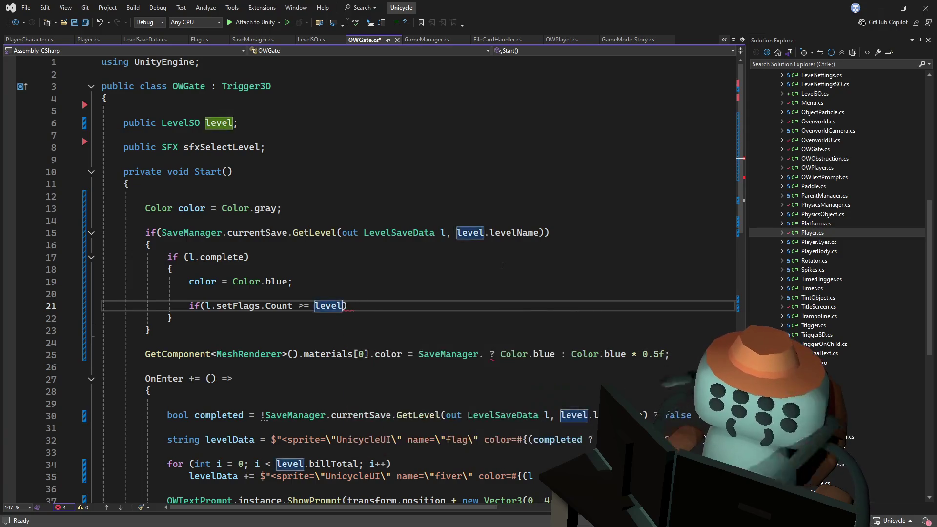
{"action": "type", "text": "."}
{"action": "key", "text": "Down"}
{"action": "key", "text": "Down"}
{"action": "key", "text": "Down"}
{"action": "key", "text": "Down"}
{"action": "key", "text": "Down"}
{"action": "key", "text": "Up"}
{"action": "key", "text": "Tab"}
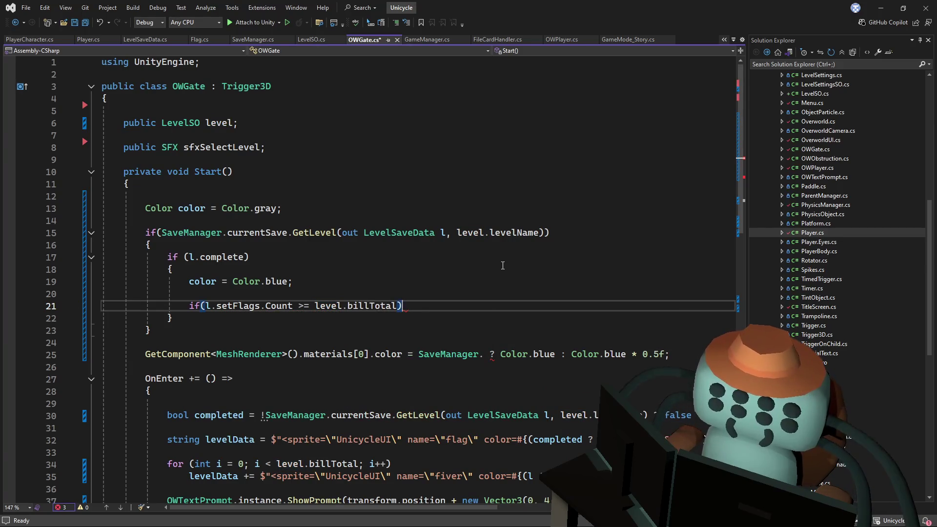
{"action": "key", "text": "Return"}
{"action": "key", "text": "Return"}
{"action": "type", "text": "color = Color.blue;"}
{"action": "key", "text": "Up"}
{"action": "key", "text": "Delete"}
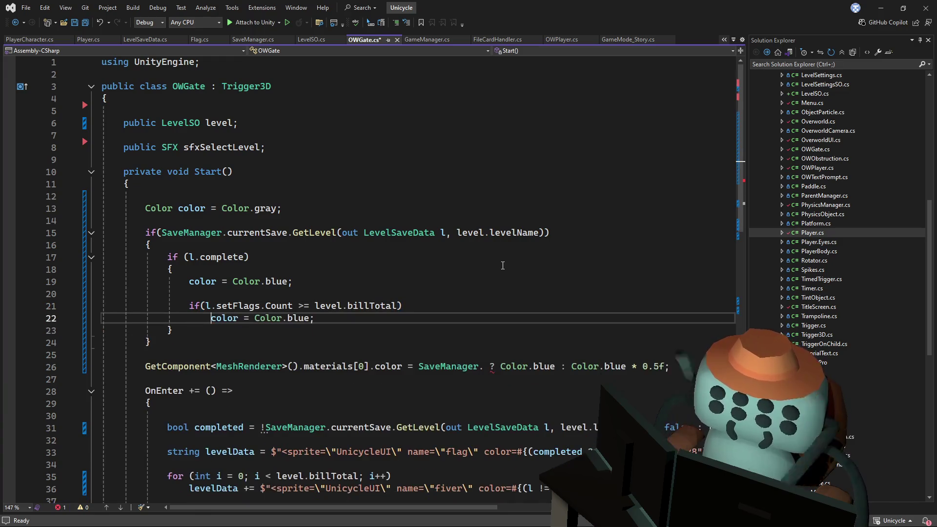
- Change the completed-level gate colour to Color.cyan and save OWGate.cs
{"action": "left_click", "coordinate": [286, 282]}
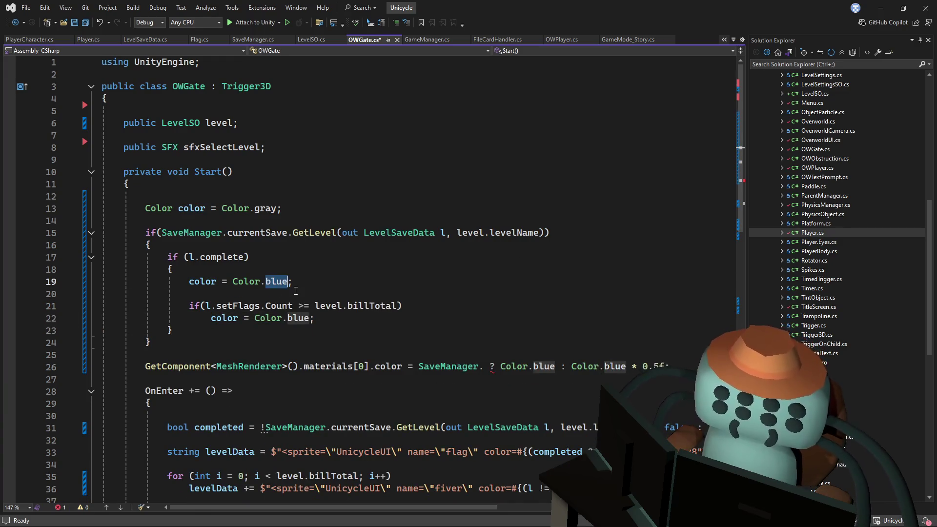
{"action": "key", "text": "BackSpace"}
{"action": "key", "text": "BackSpace"}
{"action": "key", "text": "BackSpace"}
{"action": "type", "text": ".cy"}
{"action": "key", "text": "Tab"}
{"action": "key", "text": "ctrl+s"}
- Assign color to the gate's materials[0].color and save the script
{"action": "key", "text": "Up"}
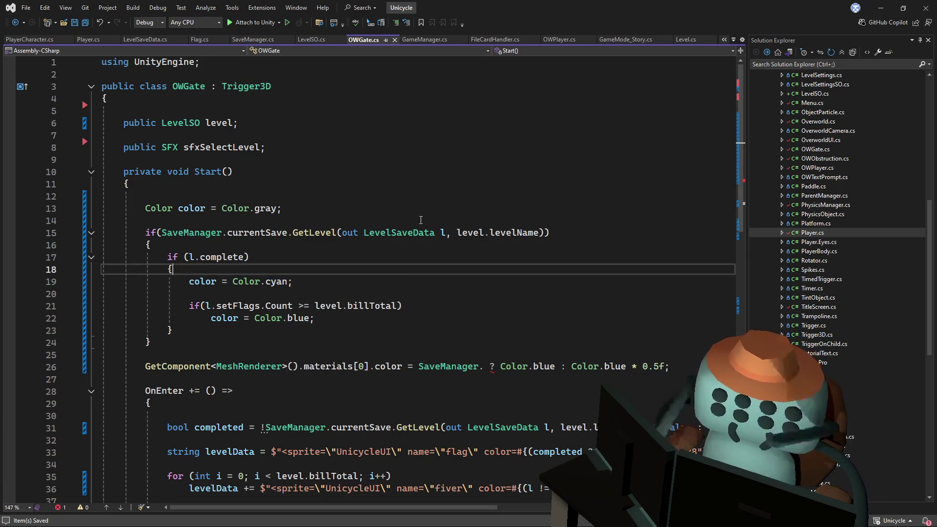
{"action": "left_click", "coordinate": [182, 209]}
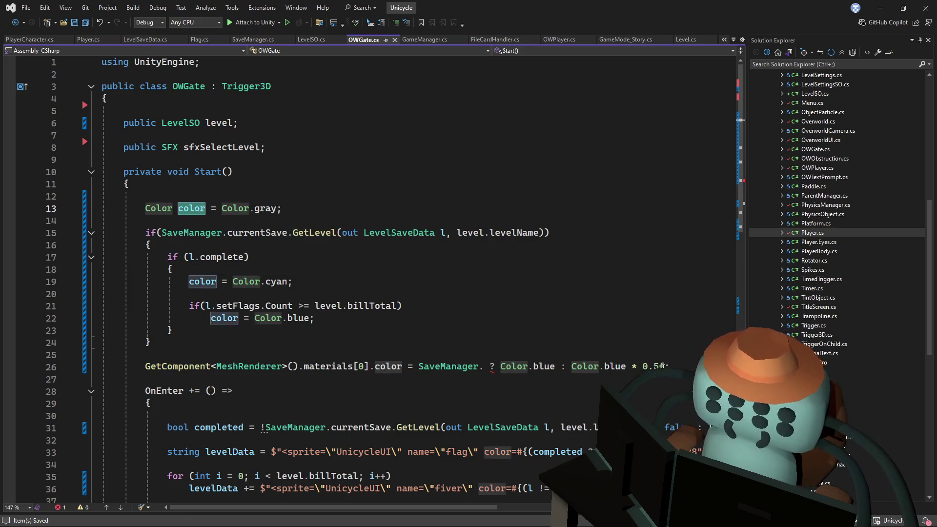
{"action": "left_click", "coordinate": [671, 366]}
{"action": "left_click", "coordinate": [369, 367], "text": "shift"}
{"action": "left_click", "coordinate": [418, 367], "text": "shift"}
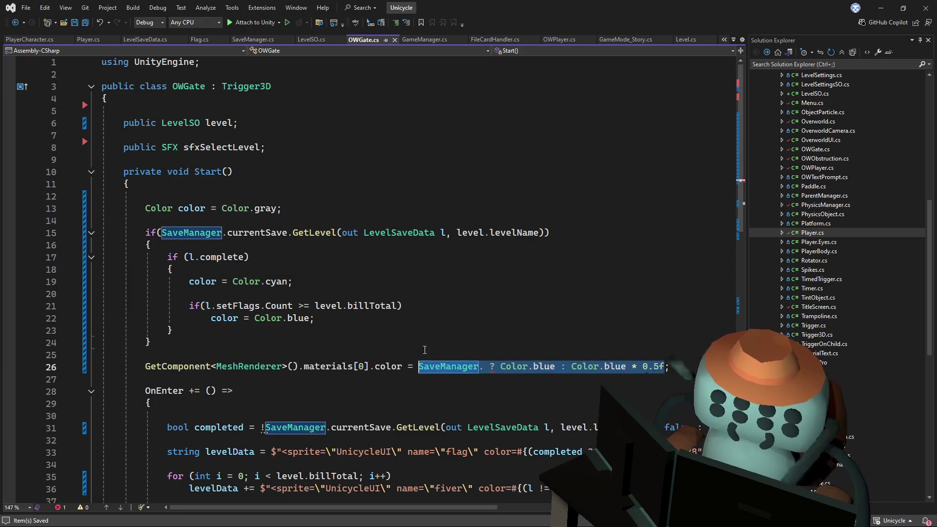
{"action": "type", "text": "color"}
{"action": "left_click", "coordinate": [501, 269]}
{"action": "key", "text": "ctrl+s"}
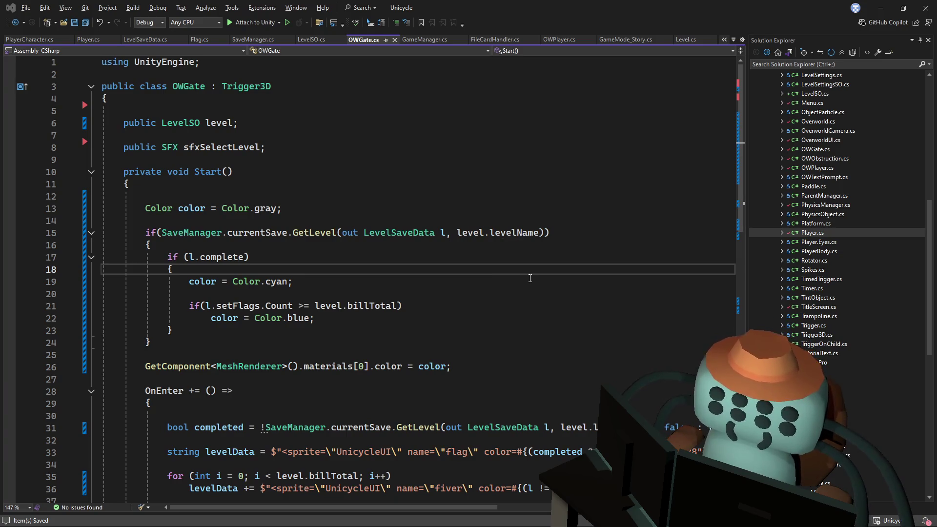
{"action": "key", "text": "alt+Tab"}
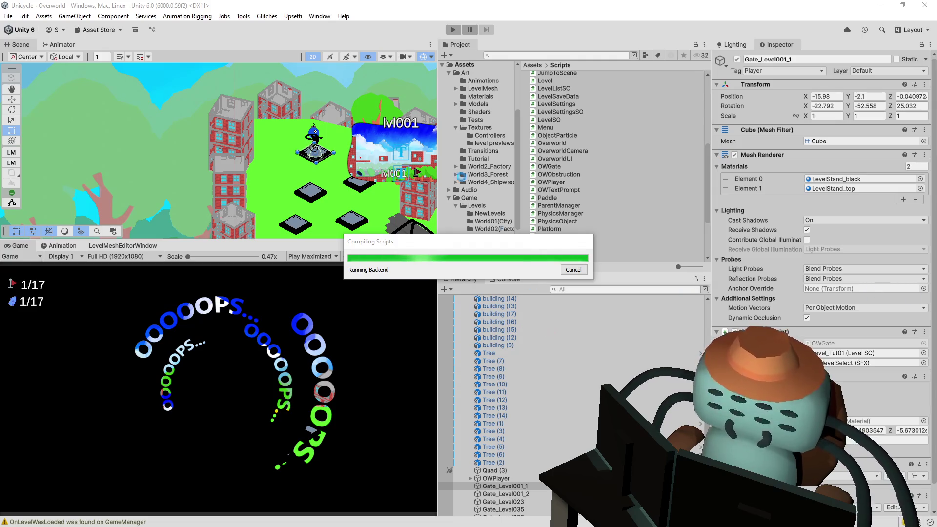
- Start play mode and play the Tutoriapolis 1 and Tutoriapolis 2 levels from the overworld
{"action": "left_click", "coordinate": [454, 31]}
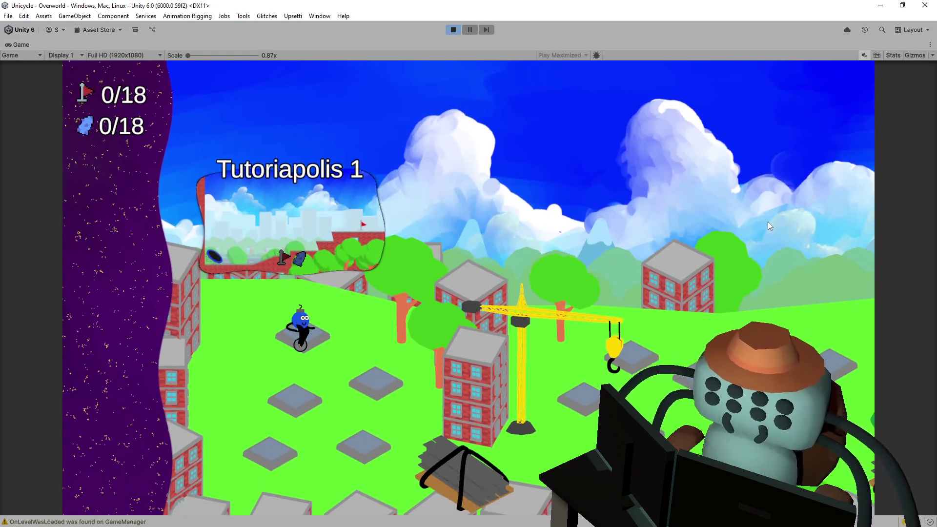
{"action": "key", "text": "space"}
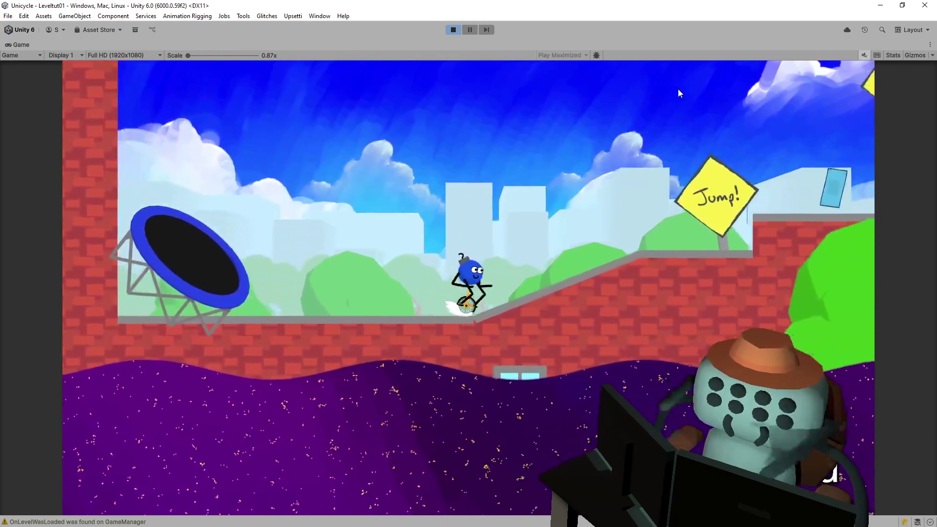
{"action": "key", "text": "space"}
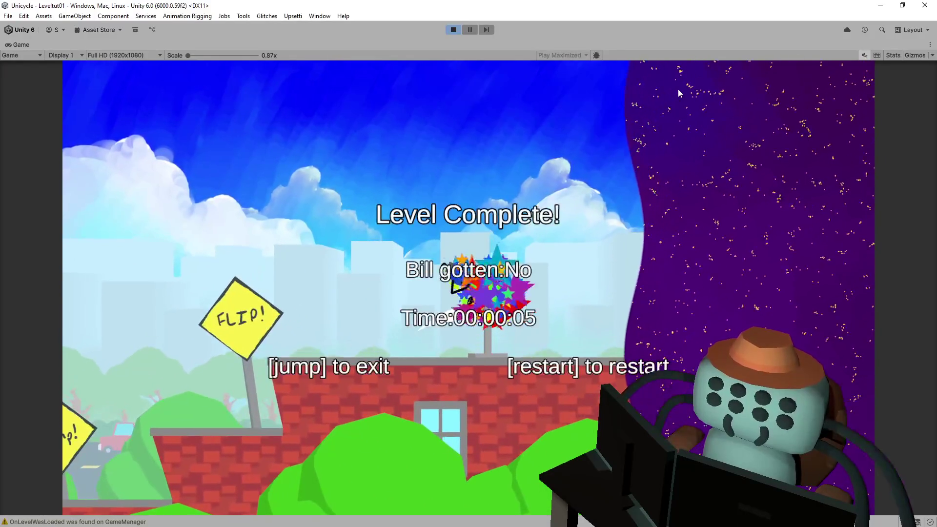
{"action": "key", "text": "space"}
{"action": "key", "text": "Up"}
{"action": "key", "text": "space"}
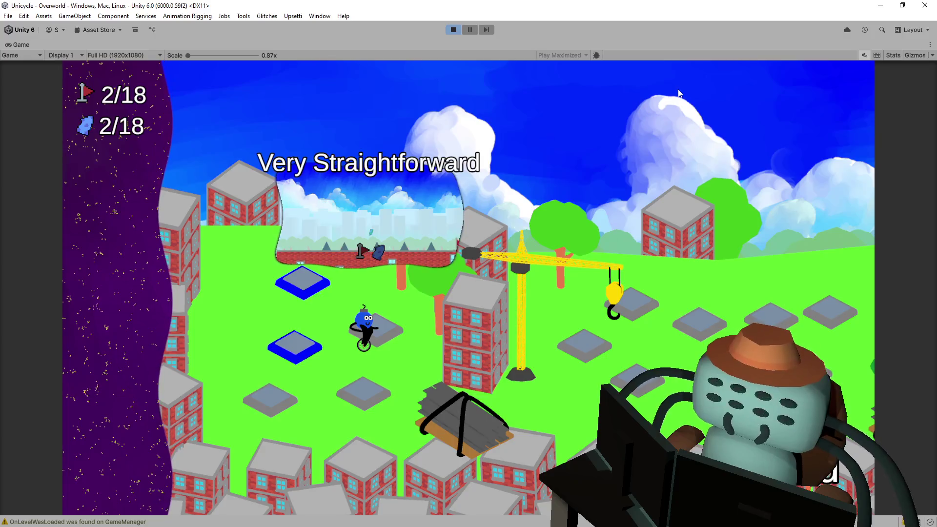
- Finish 3/4 Pipes, compare the overworld gate colours, then stop play mode
{"action": "key", "text": "Down"}
{"action": "key", "text": "space"}
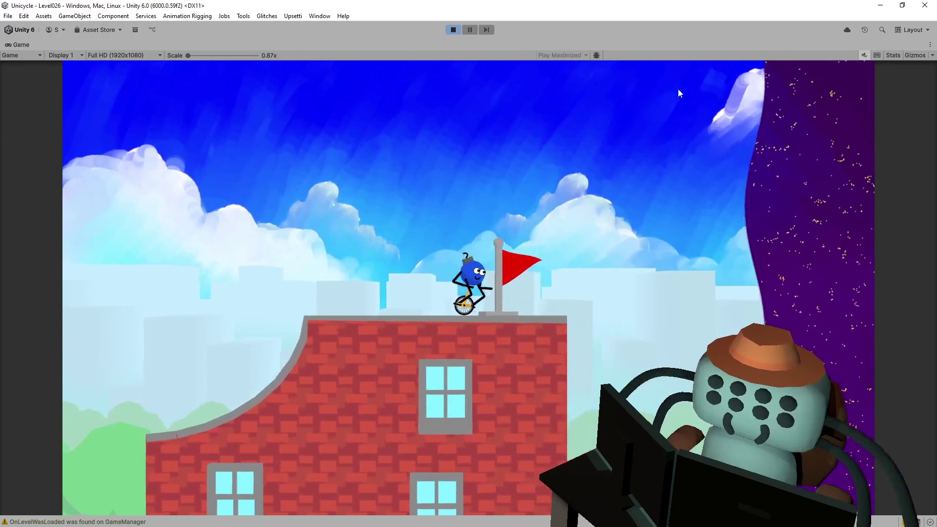
{"action": "key", "text": "space"}
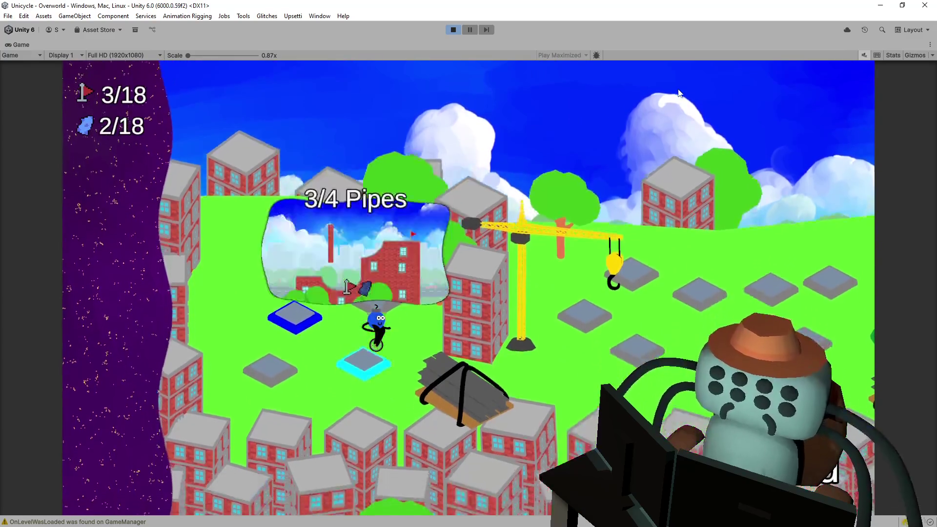
{"action": "key", "text": "Up"}
{"action": "key", "text": "Down"}
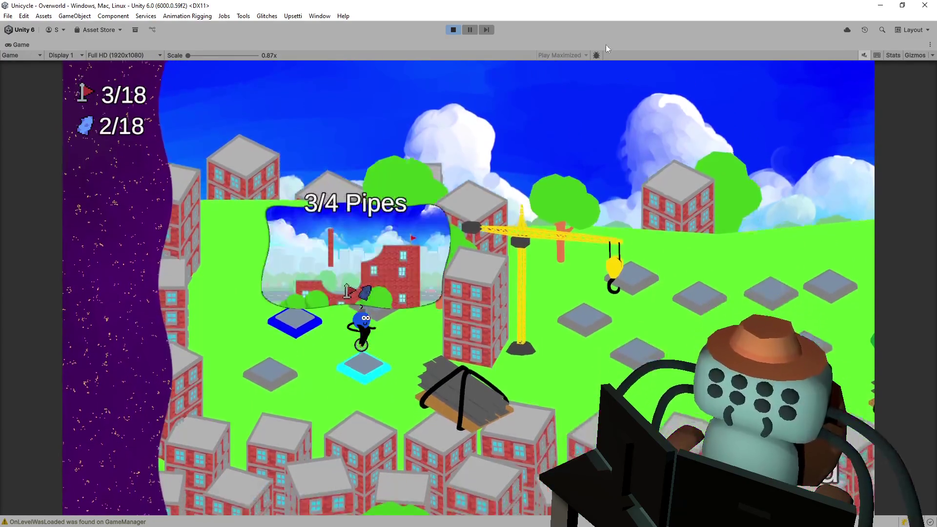
{"action": "left_click", "coordinate": [453, 30]}
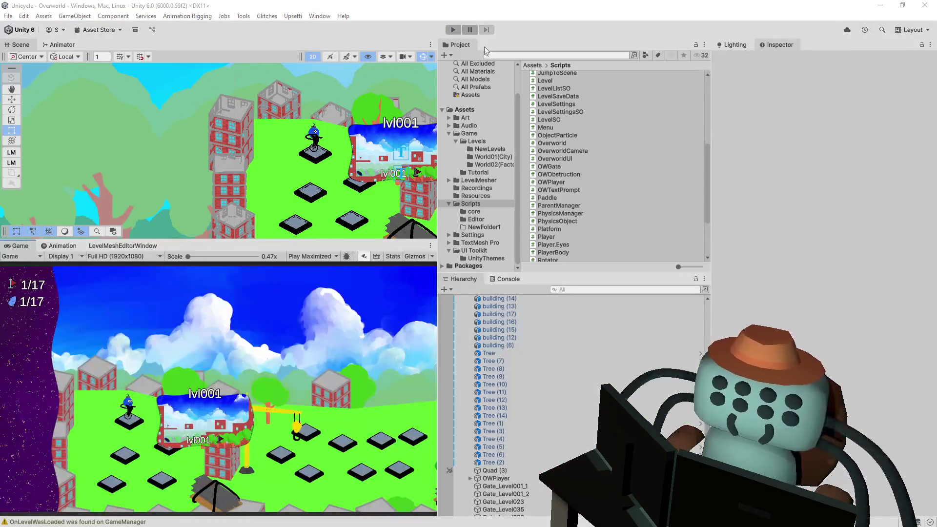
{"action": "key", "text": "alt+Tab"}
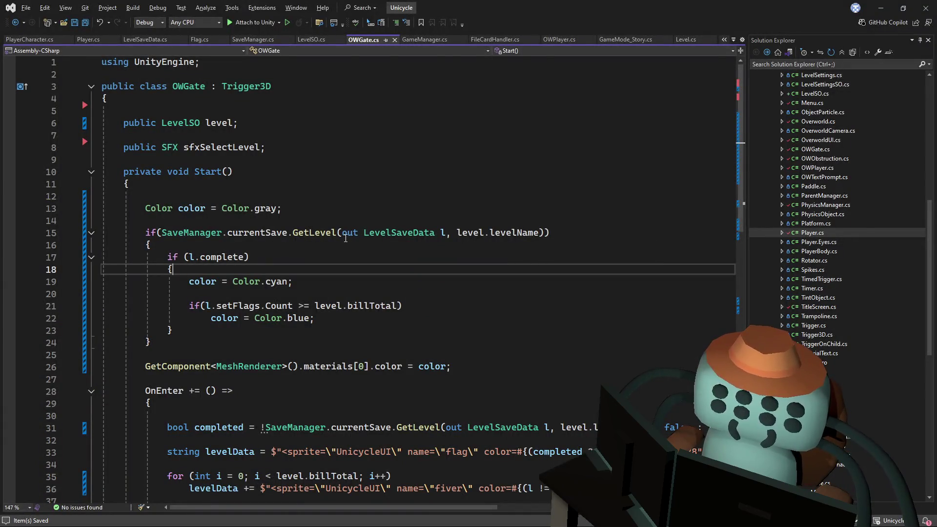
- Change the default gate colour from Color.gray to Color.red and save OWGate.cs
{"action": "left_click", "coordinate": [301, 213]}
{"action": "double_click", "coordinate": [257, 211]}
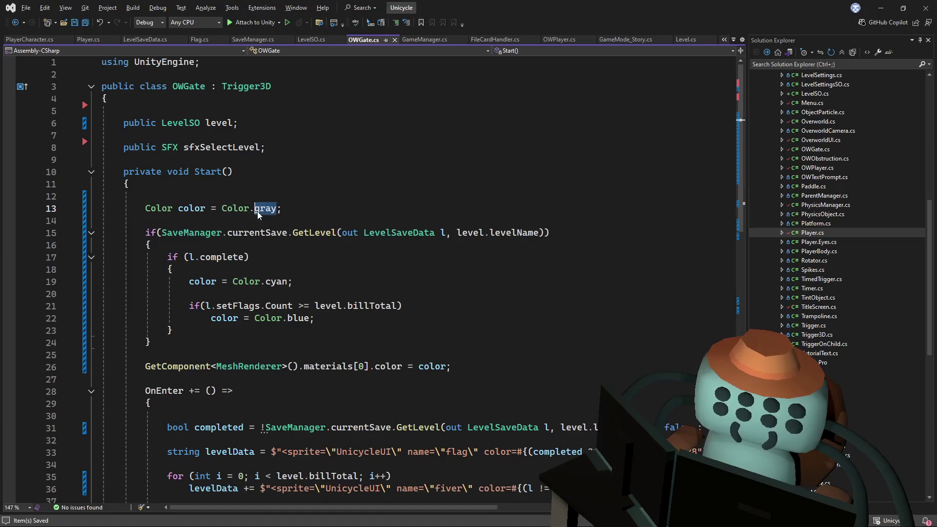
{"action": "type", "text": "red"}
{"action": "key", "text": "ctrl+s"}
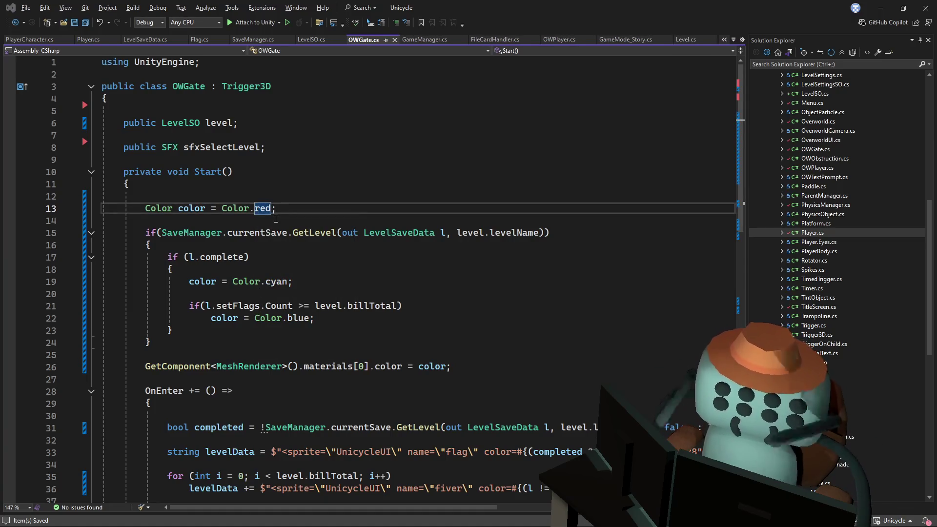
- Play-test in Unity, entering Tutoriapolis 1 to check the red gates, then stop
{"action": "key", "text": "alt+Tab"}
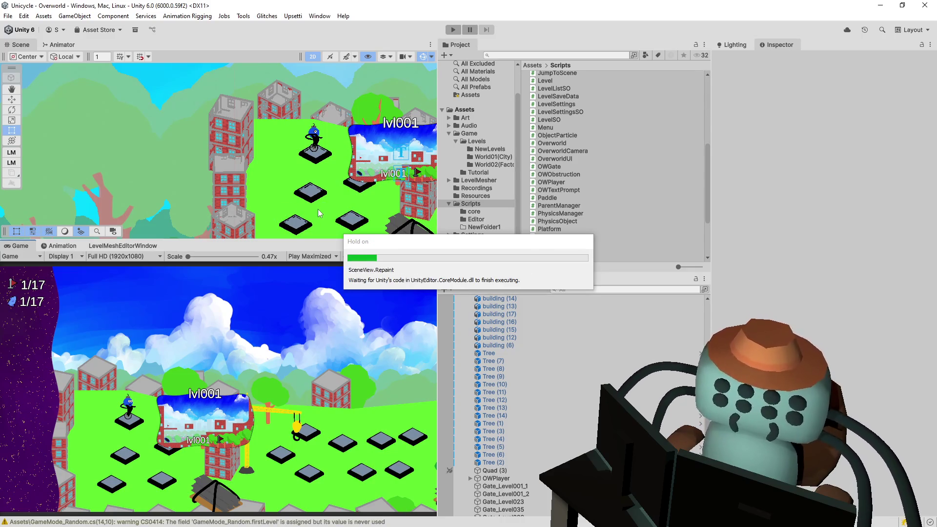
{"action": "left_click", "coordinate": [453, 30]}
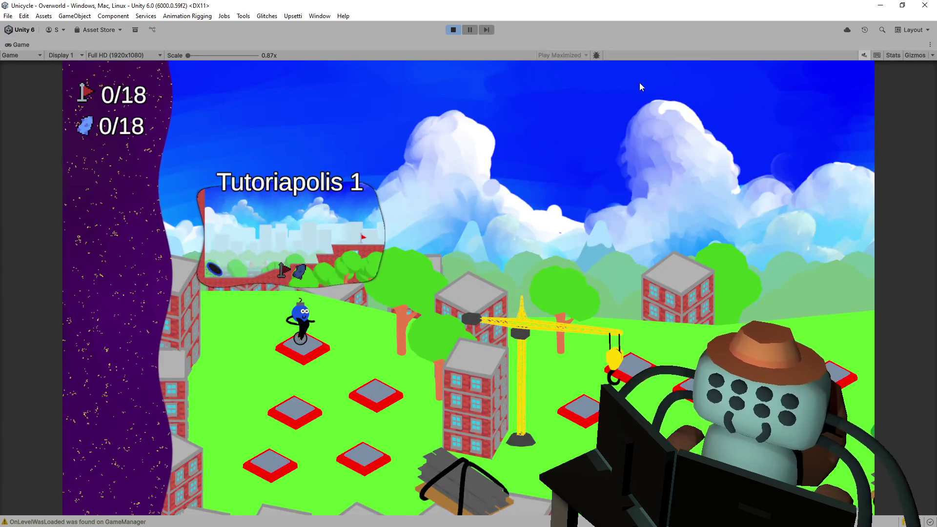
{"action": "key", "text": "space"}
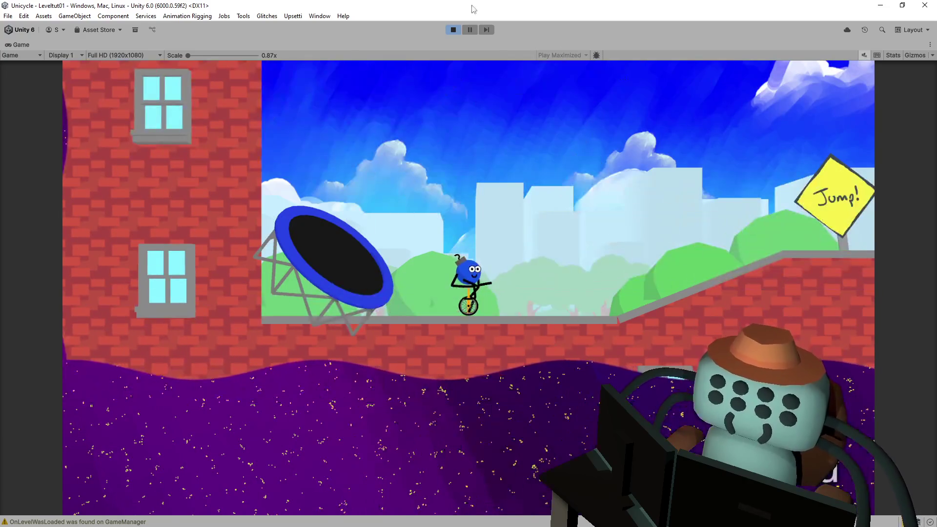
{"action": "left_click", "coordinate": [454, 31]}
{"action": "key", "text": "alt+Tab"}
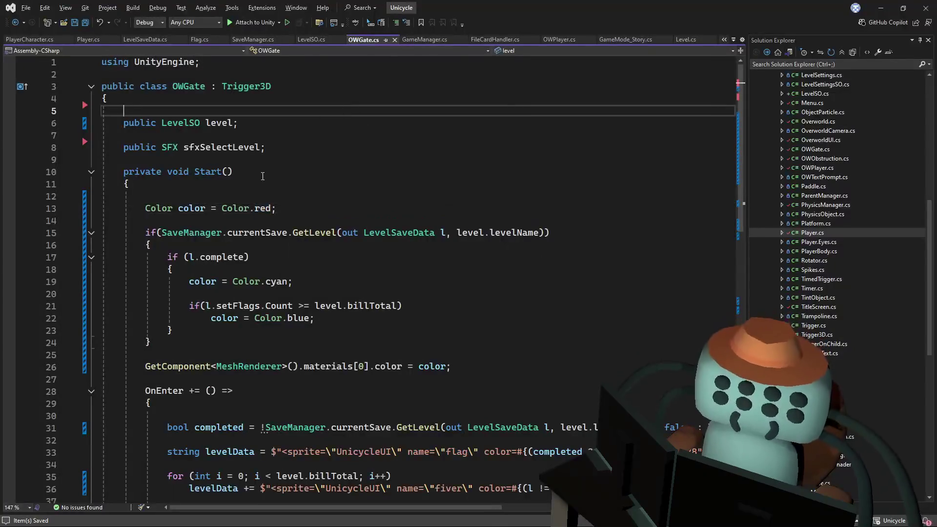
- Change the default gate colour to Color.blue/2, save, and restart play mode in Unity
{"action": "left_click_drag", "start_coordinate": [272, 209], "coordinate": [232, 211]}
{"action": "left_click", "coordinate": [231, 211]}
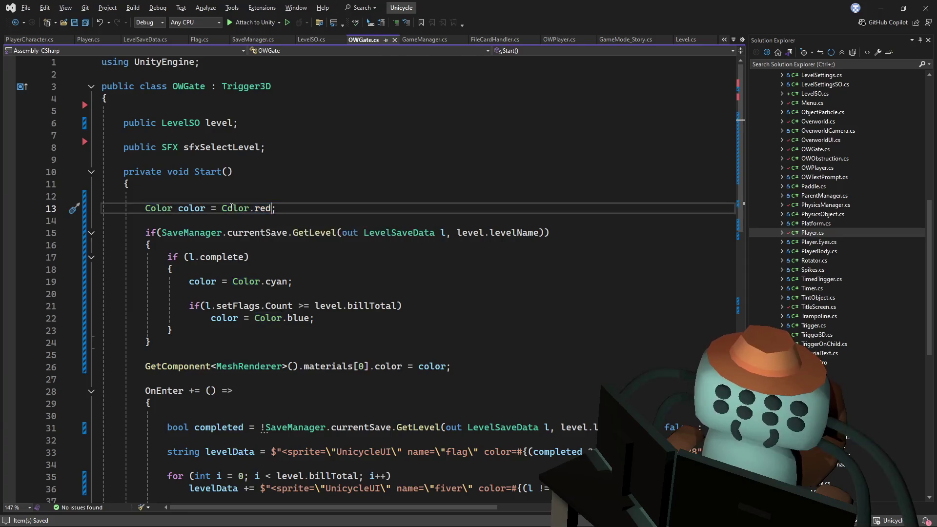
{"action": "key", "text": "BackSpace"}
{"action": "key", "text": "BackSpace"}
{"action": "key", "text": "BackSpace"}
{"action": "type", "text": "."}
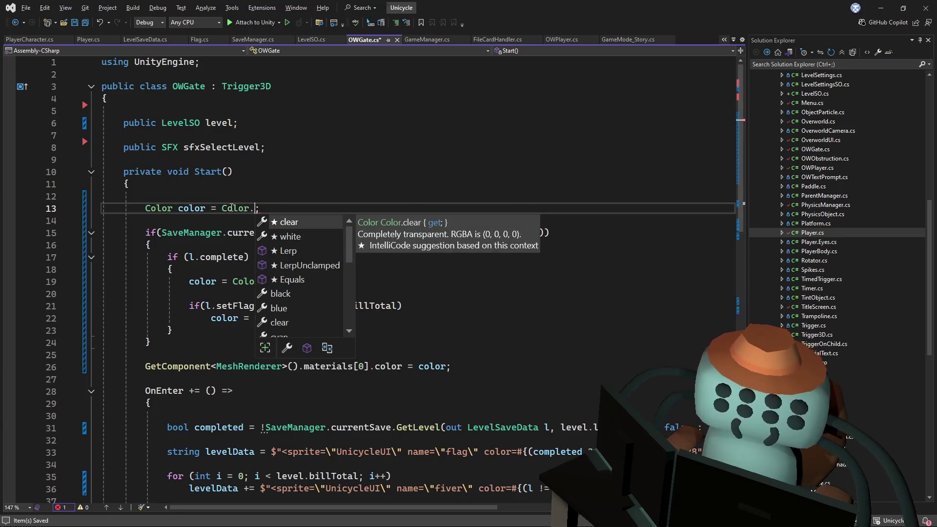
{"action": "type", "text": "bl"}
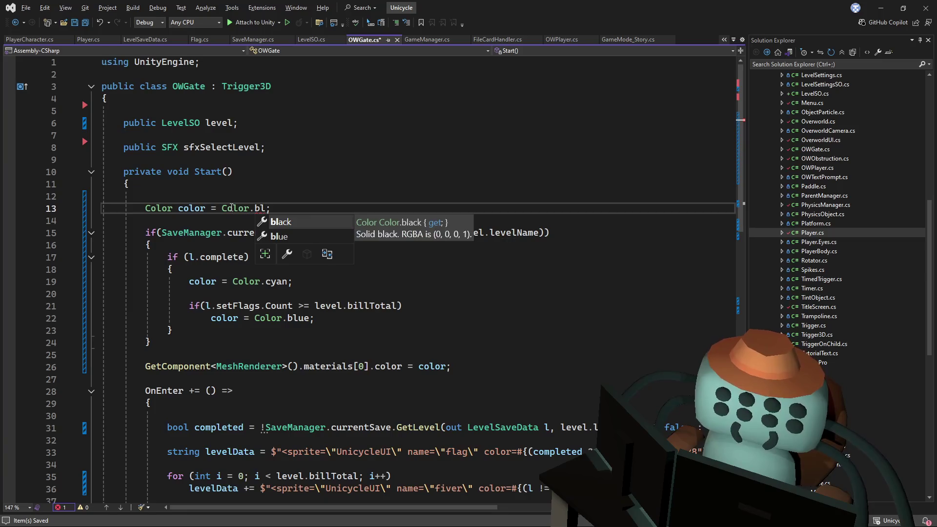
{"action": "type", "text": "u"}
{"action": "key", "text": "Tab"}
{"action": "type", "text": "2"}
{"action": "key", "text": "BackSpace"}
{"action": "type", "text": "/2"}
{"action": "key", "text": "ctrl+s"}
{"action": "key", "text": "alt+Tab"}
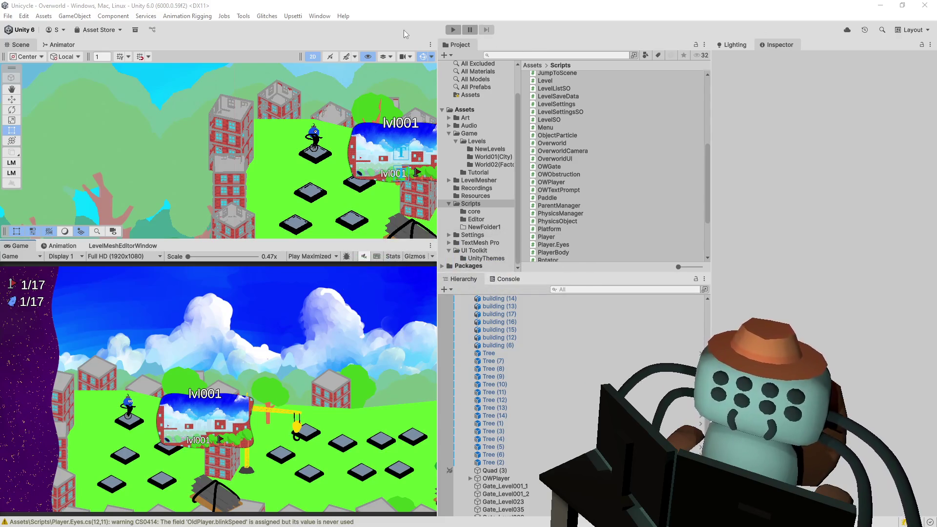
{"action": "key", "text": "ctrl+p"}
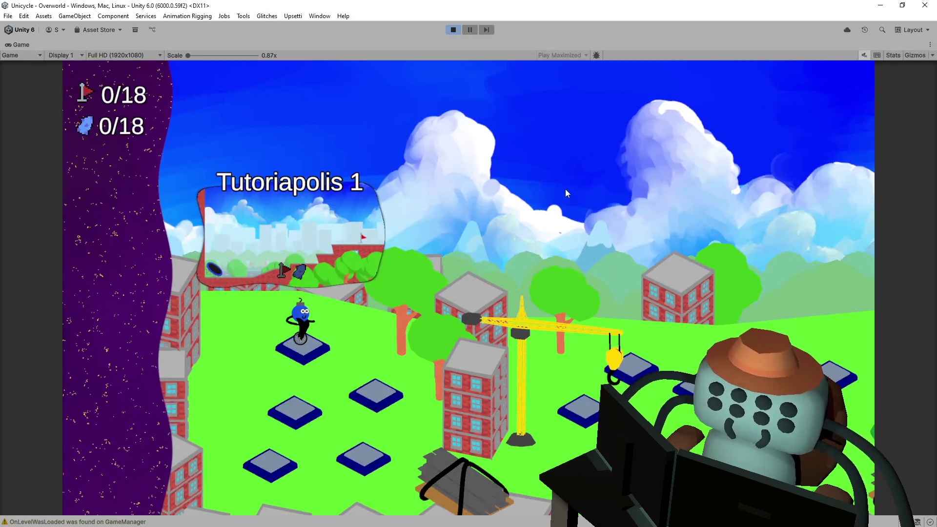
- Ride through Leveltut01 up the ramp to the flag and exit back to the overworld
{"action": "key", "text": "space"}
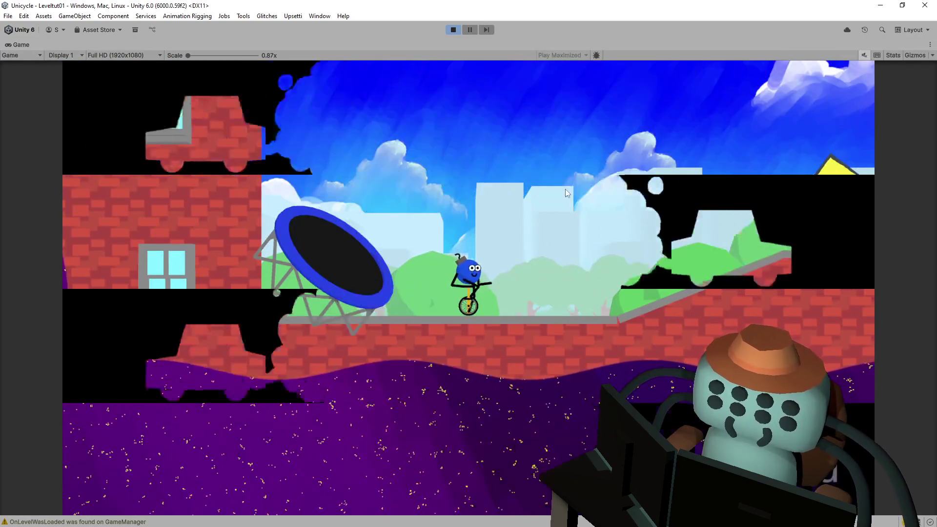
{"action": "key", "text": "Right"}
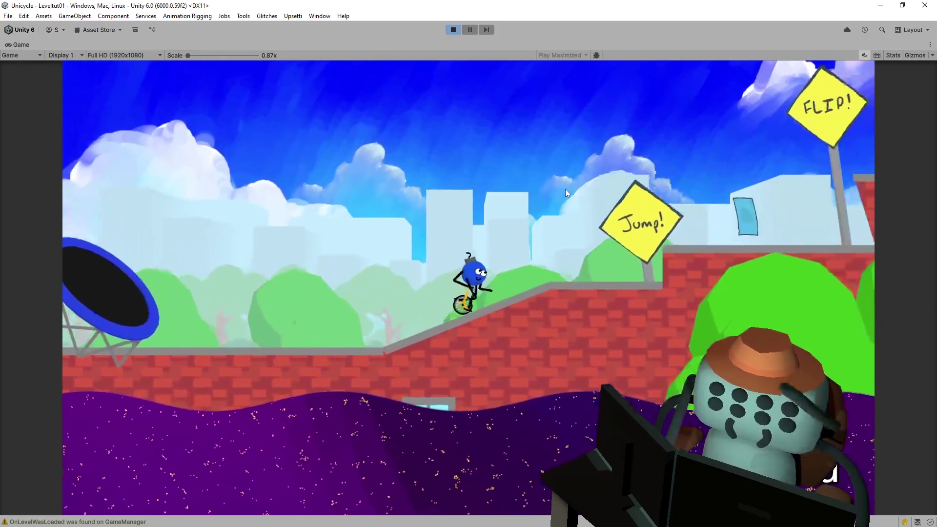
{"action": "key", "text": "space"}
{"action": "key", "text": "space"}
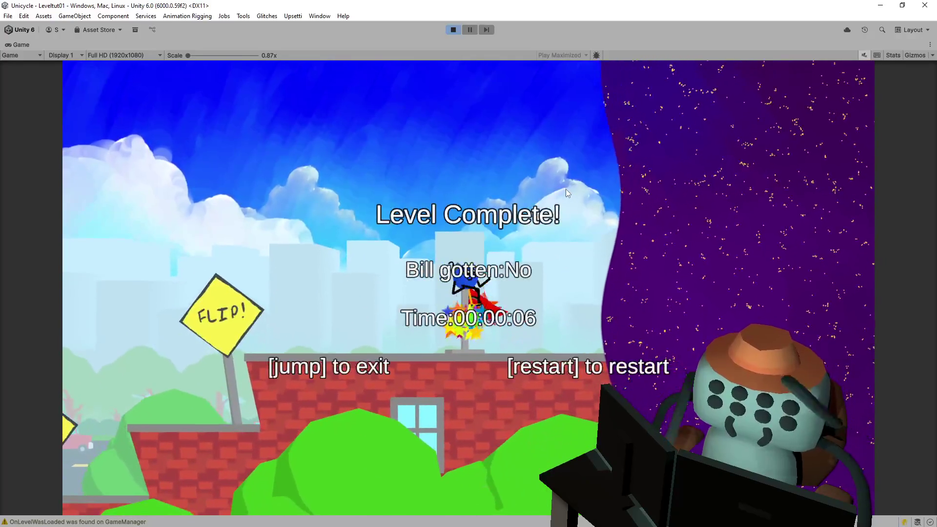
{"action": "key", "text": "space"}
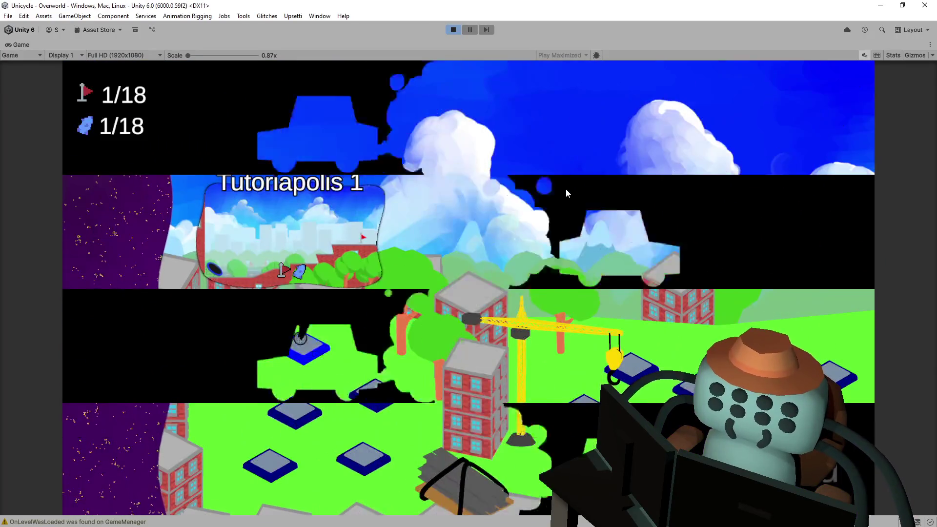
{"action": "key", "text": "Right"}
- Finish Tutoriapolis 2 and 3/4 Pipes (Level026) at their flags, returning to the overworld at 3/18
{"action": "key", "text": "space"}
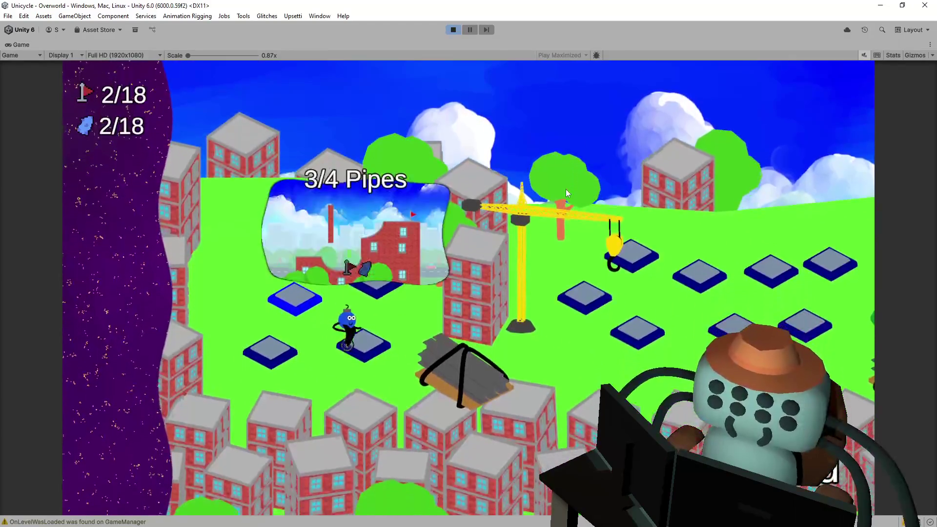
{"action": "key", "text": "space"}
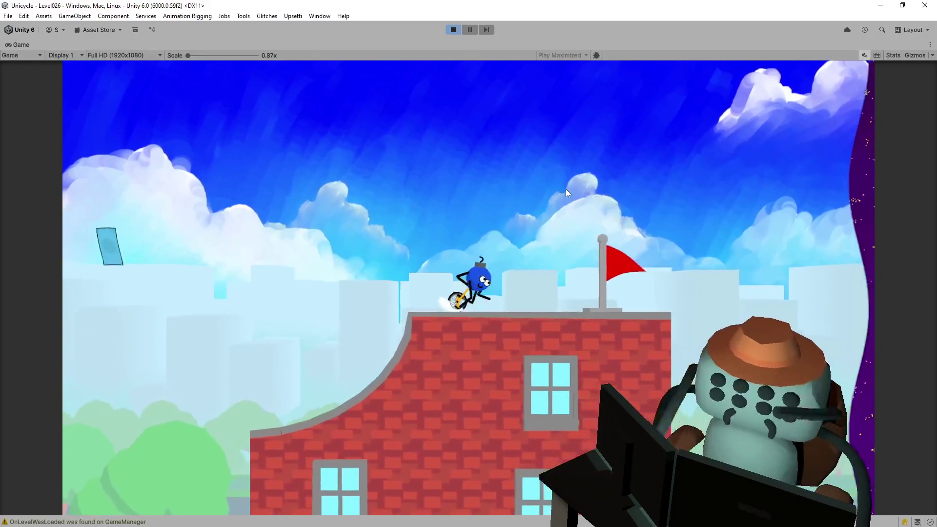
{"action": "key", "text": "space"}
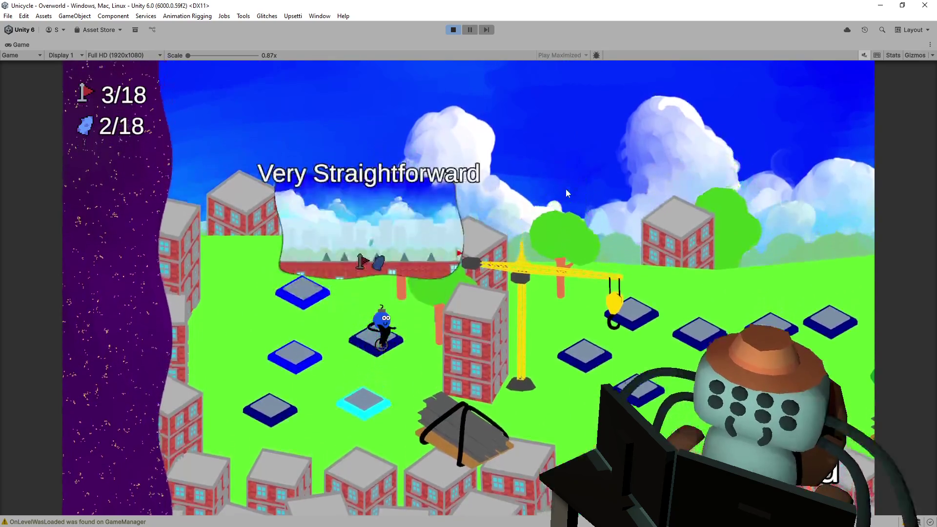
{"action": "key", "text": "Down"}
{"action": "key", "text": "space"}
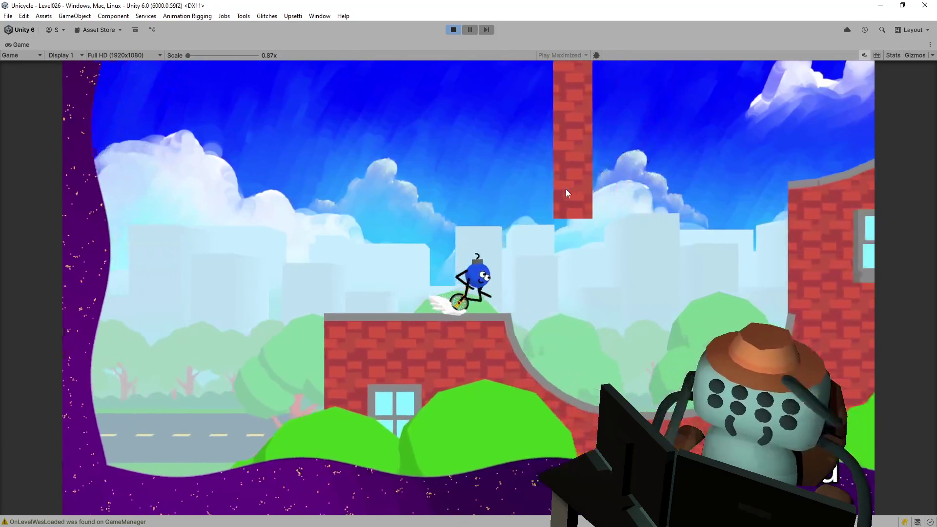
{"action": "key", "text": "Right"}
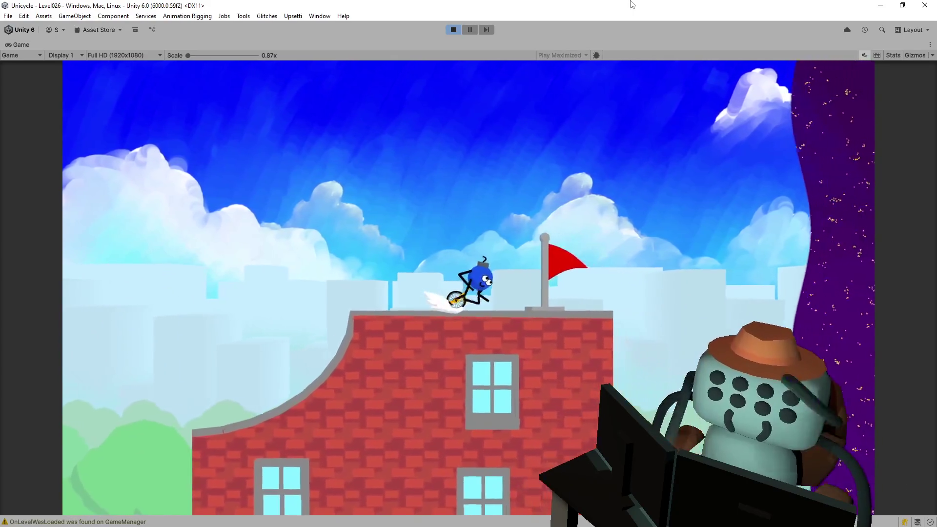
{"action": "key", "text": "space"}
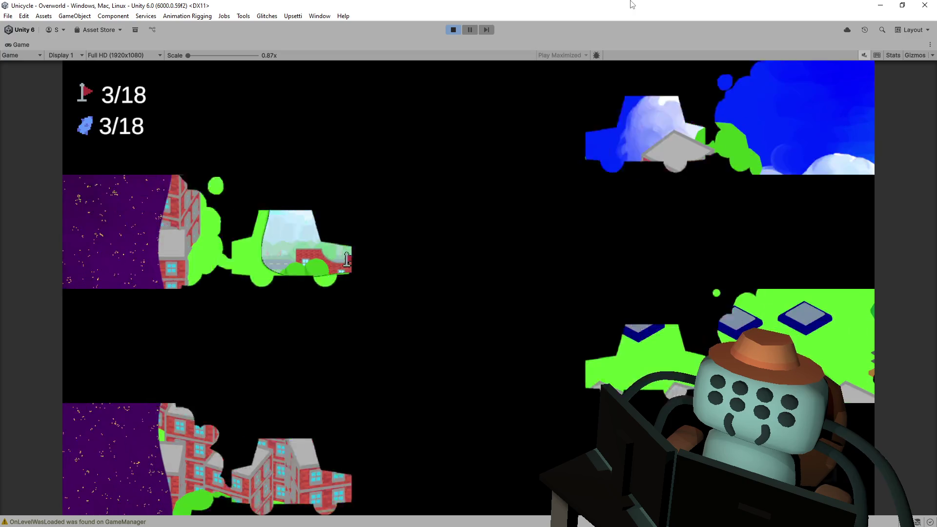
- Enter the Whack-A-Mole level and hit the left and middle red buttons
{"action": "key", "text": "Up"}
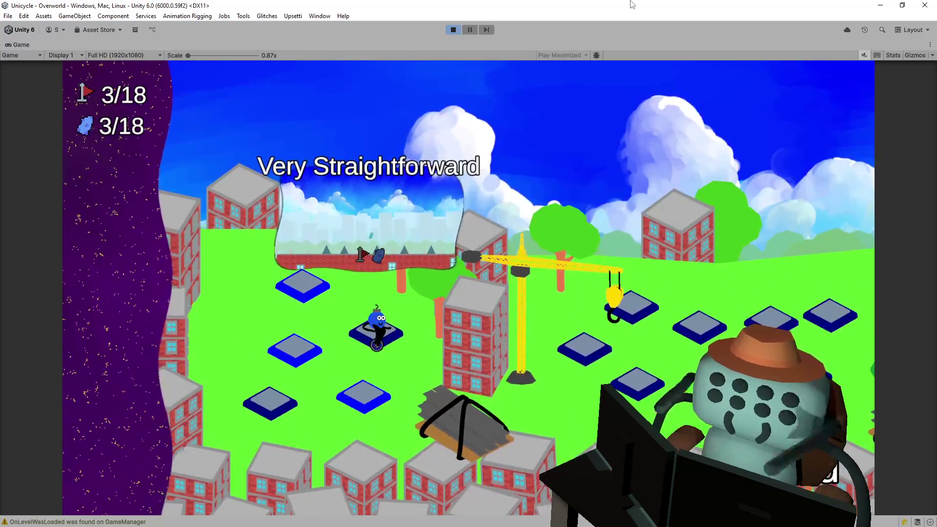
{"action": "key", "text": "Down"}
{"action": "key", "text": "Down"}
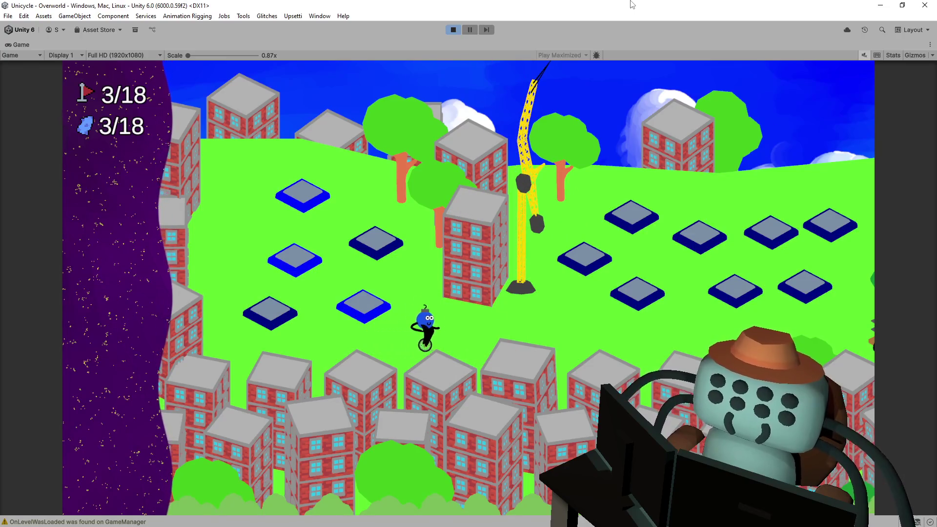
{"action": "key", "text": "Up"}
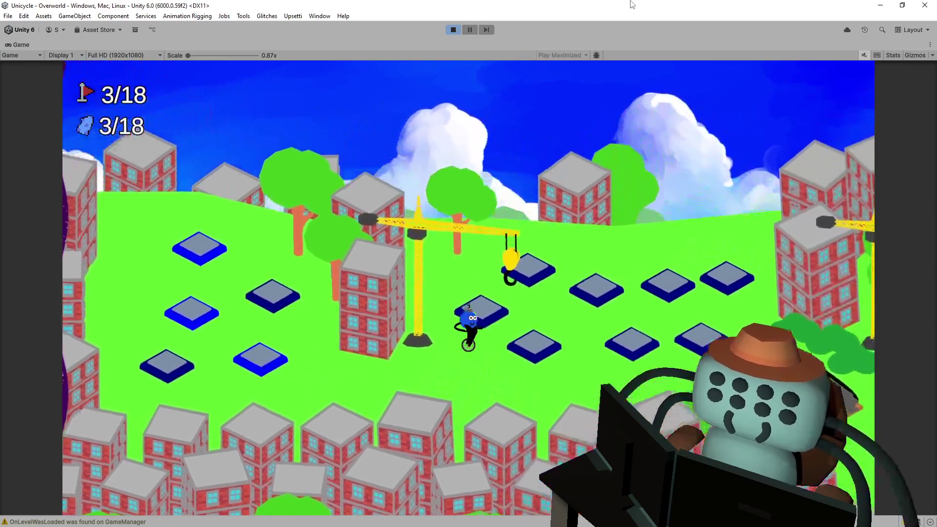
{"action": "key", "text": "space"}
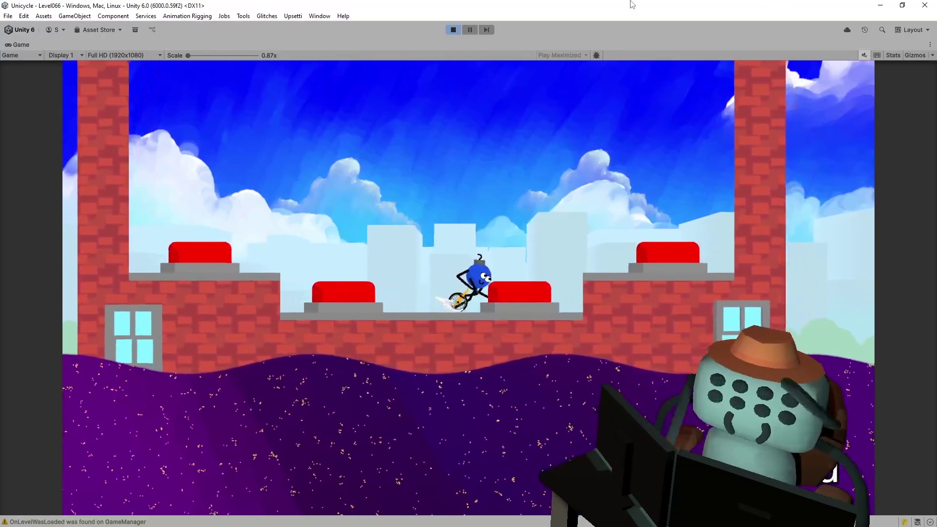
{"action": "key", "text": "space"}
{"action": "key", "text": "Left"}
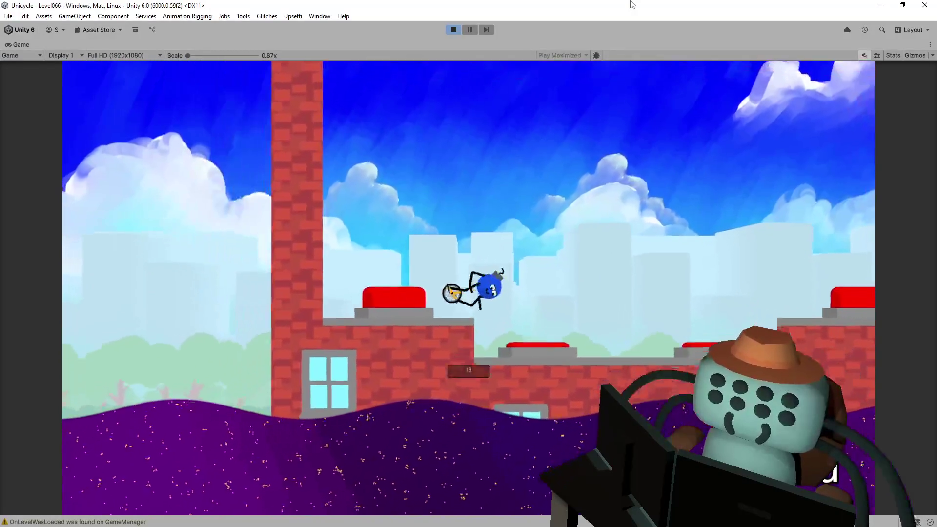
{"action": "key", "text": "Right"}
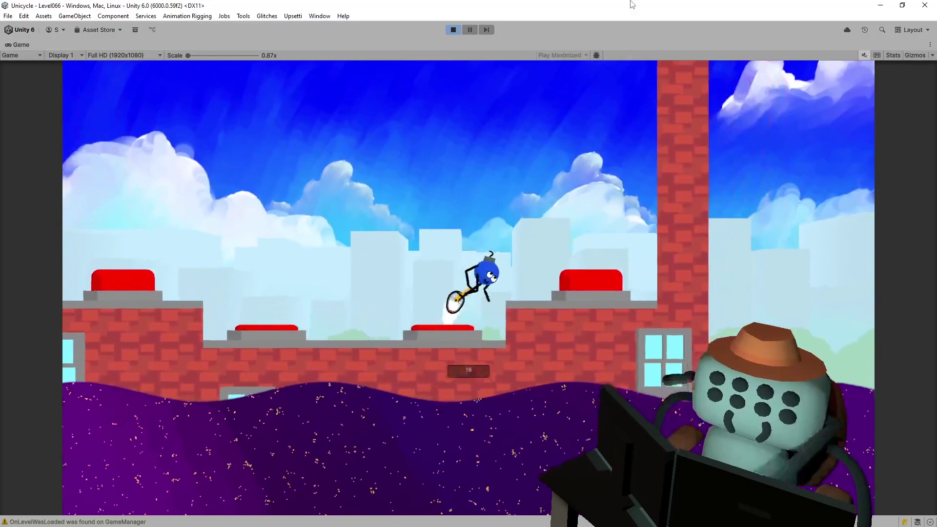
{"action": "key", "text": "Left"}
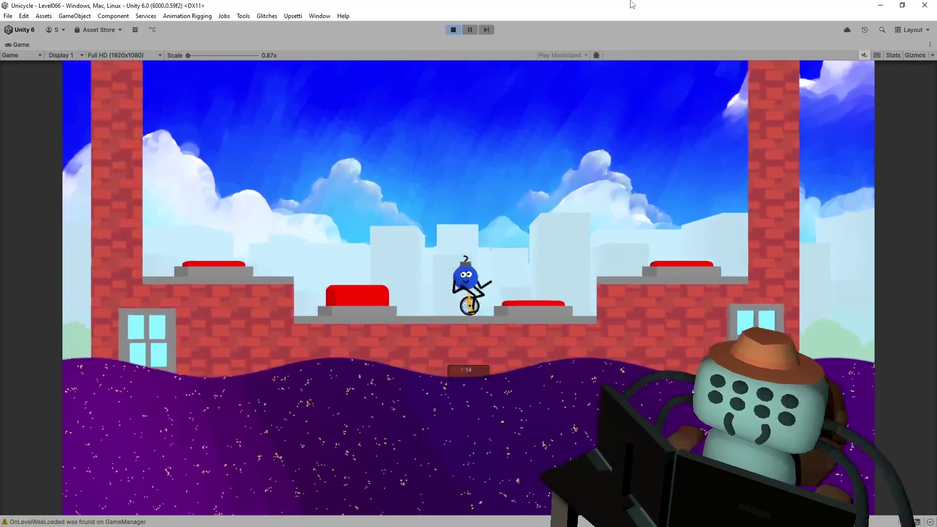
- Press the remaining red buttons, reach the flag, exit, and enter Pinball 2
{"action": "key", "text": "Left"}
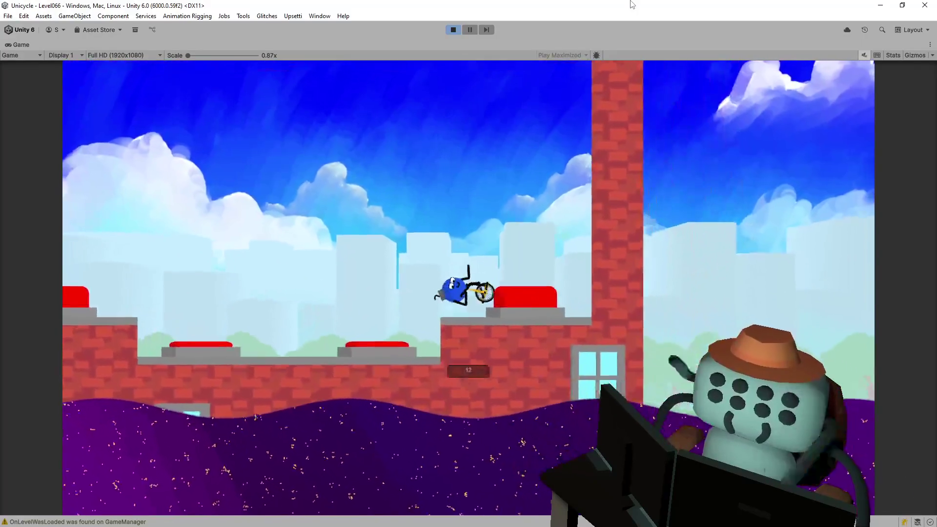
{"action": "key", "text": "Left"}
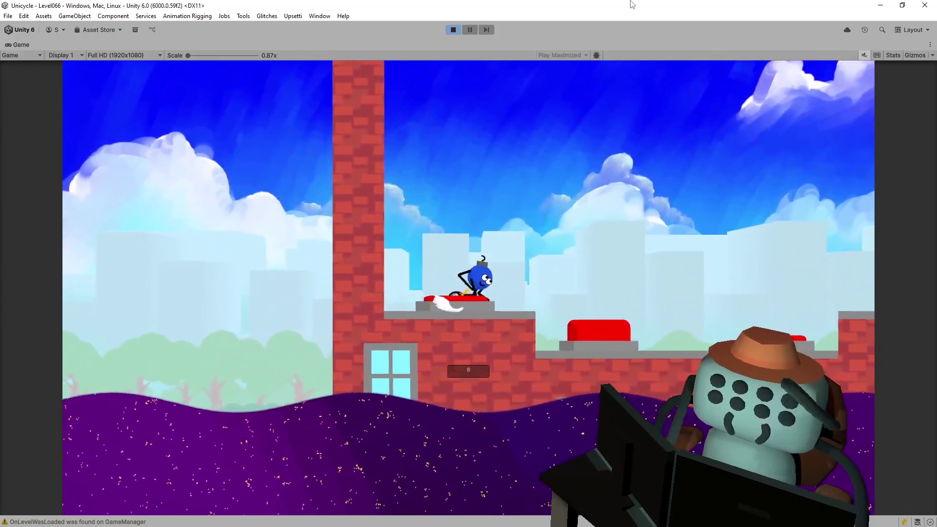
{"action": "key", "text": "Left"}
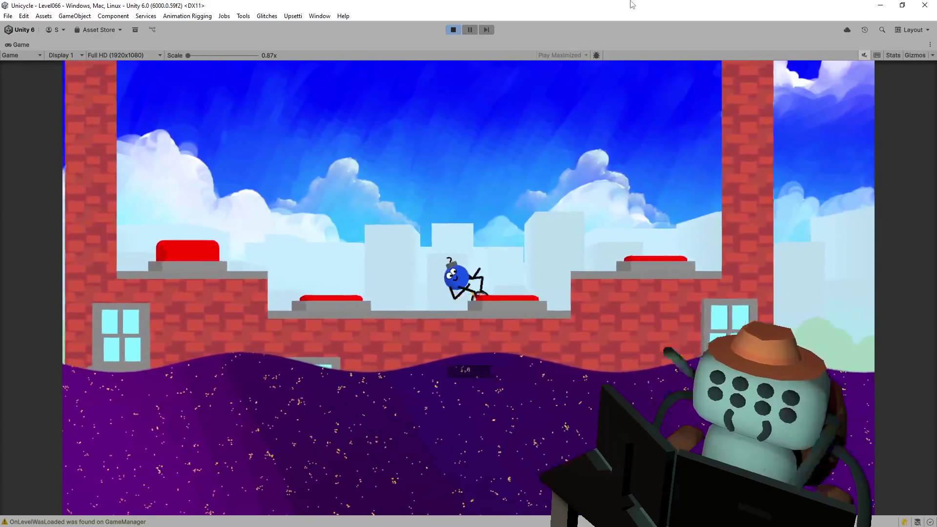
{"action": "key", "text": "Left"}
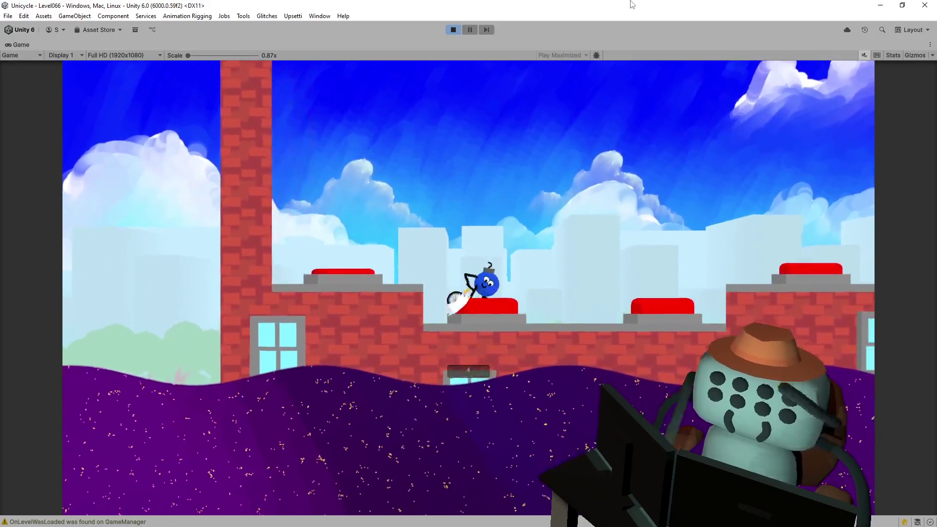
{"action": "key", "text": "Left"}
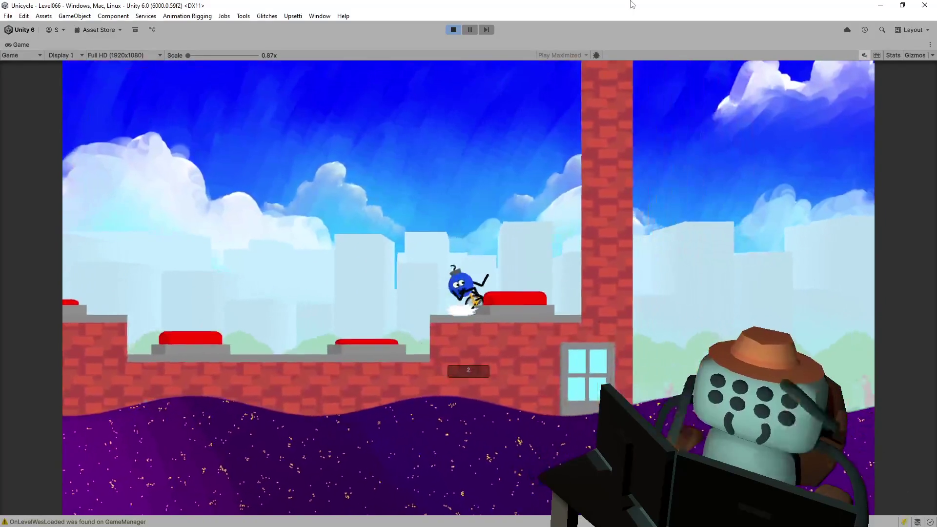
{"action": "key", "text": "Left"}
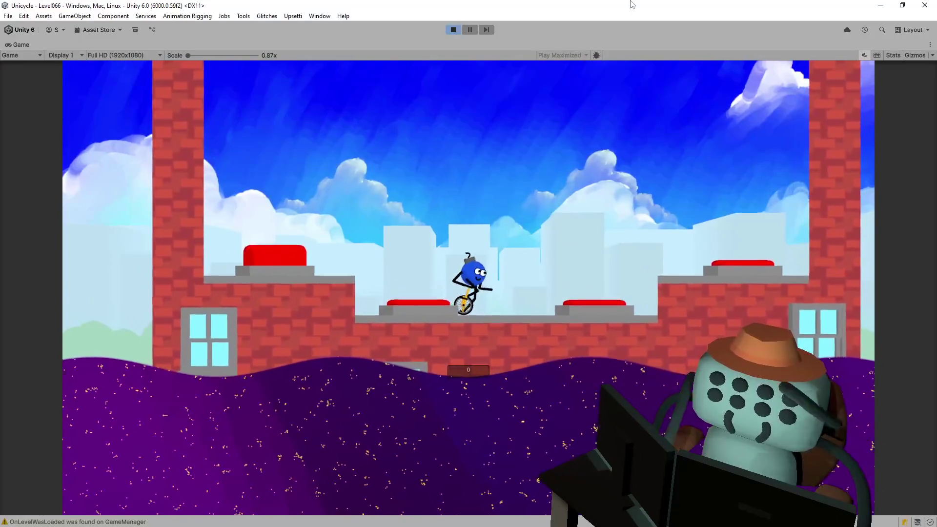
{"action": "key", "text": "Left"}
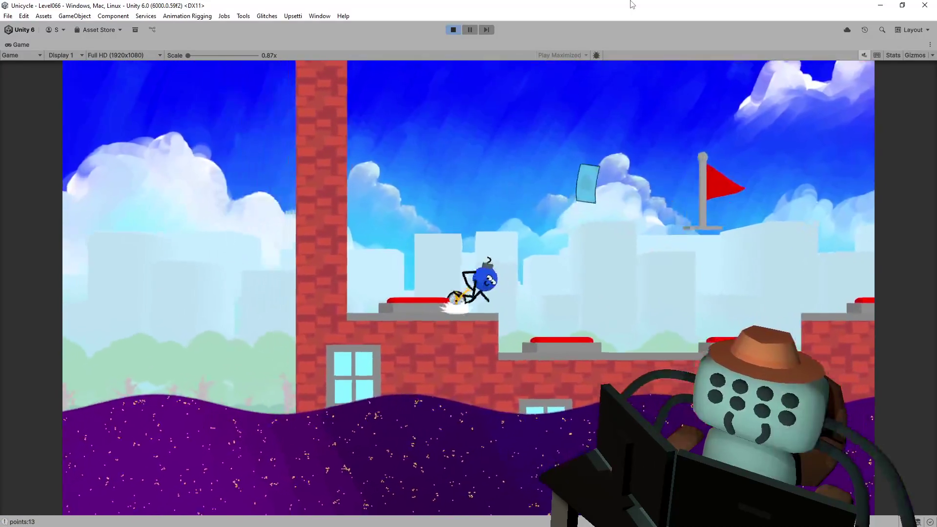
{"action": "key", "text": "Right"}
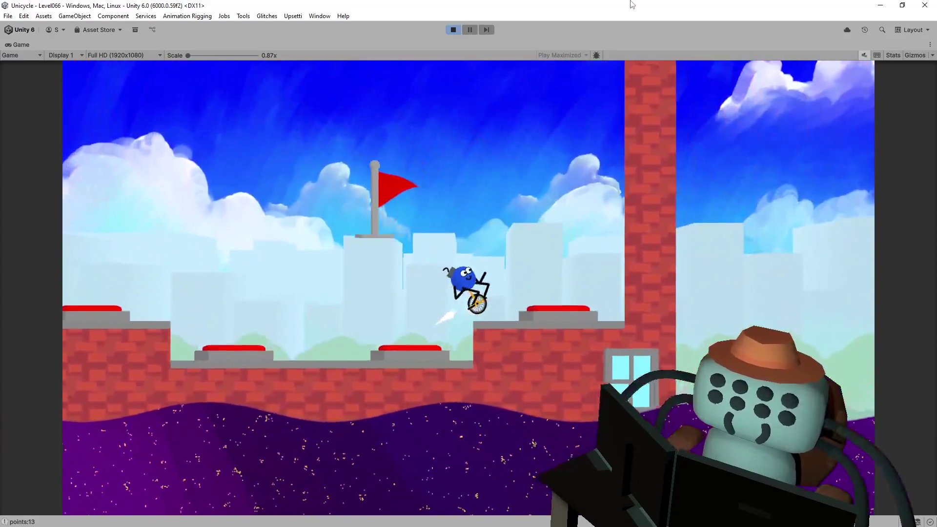
{"action": "key", "text": "Left"}
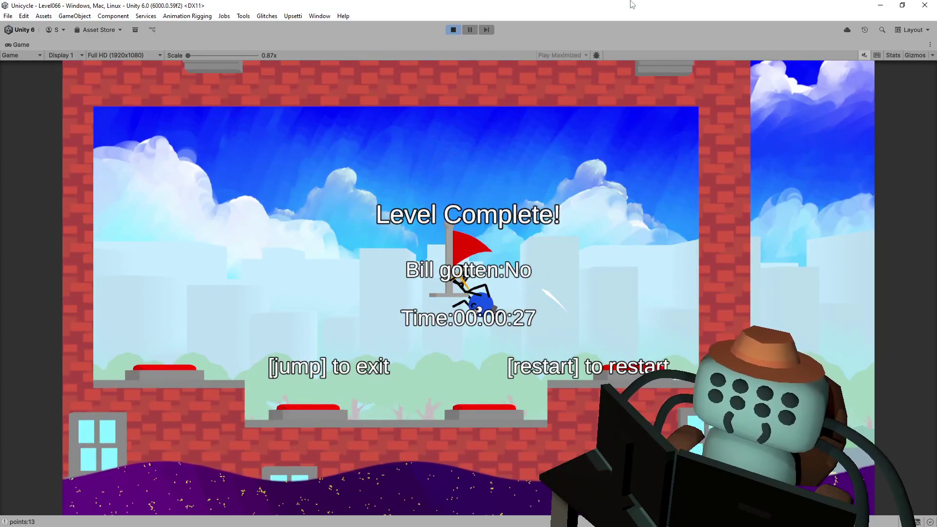
{"action": "key", "text": "space"}
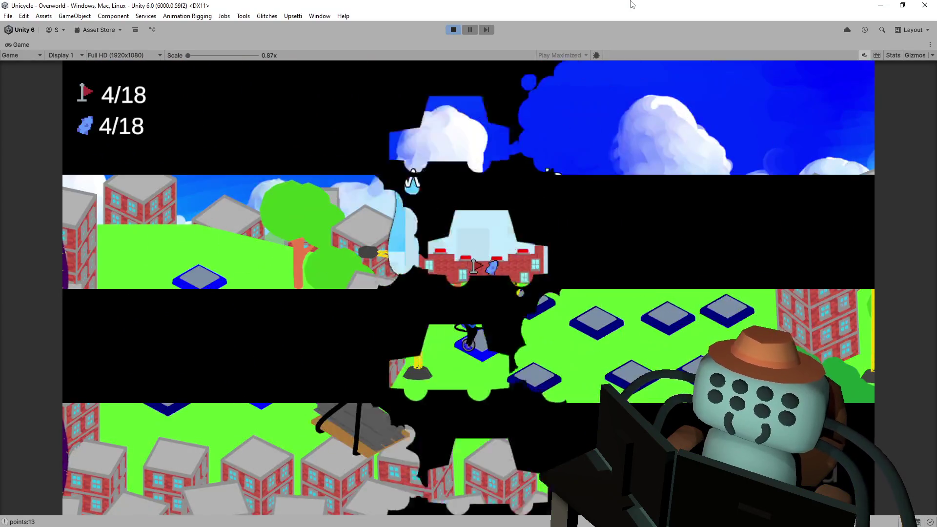
{"action": "key", "text": "space"}
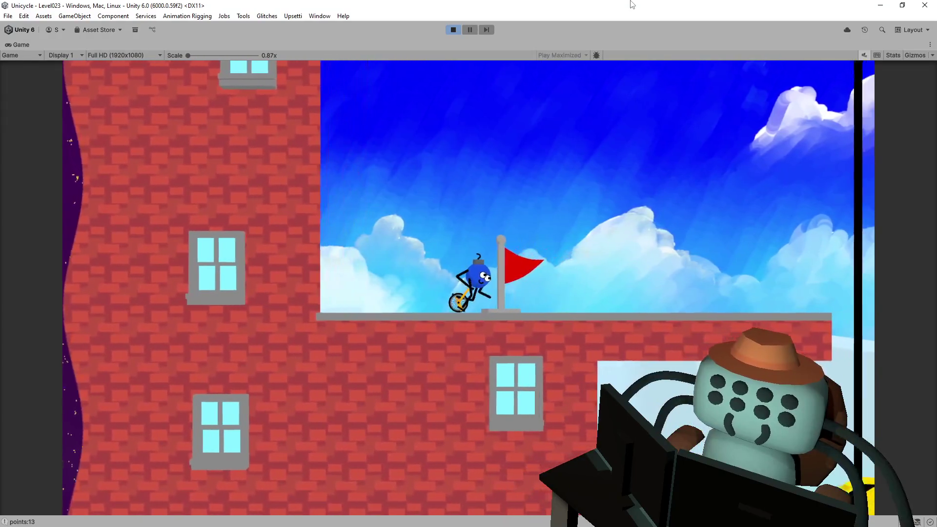
- Finish Pinball 2 (Level023) and Thread the Needle (Level031), then start Level035
{"action": "key", "text": "space"}
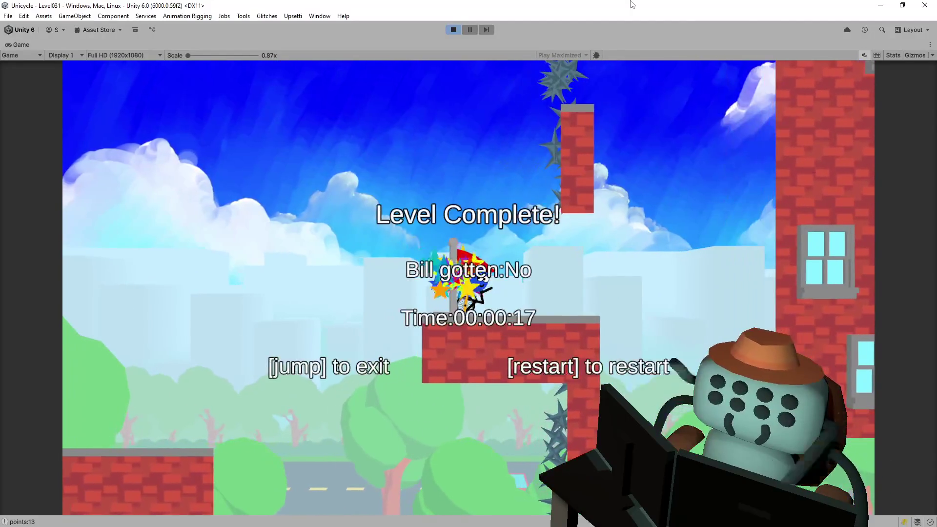
{"action": "key", "text": "space"}
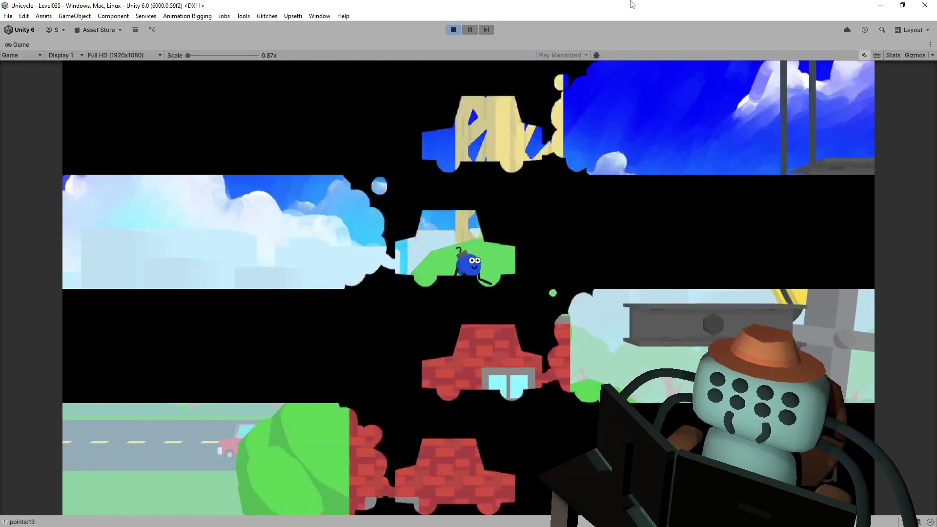
{"action": "key", "text": "space"}
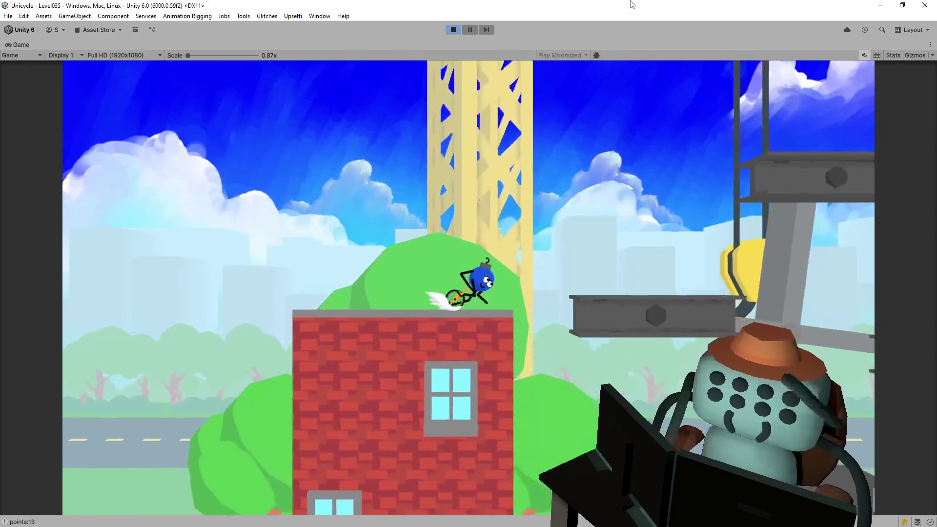
- Complete Pinwheels (Level035) via the crane beam, exit to the overworld, and enter Level003
{"action": "key", "text": "space"}
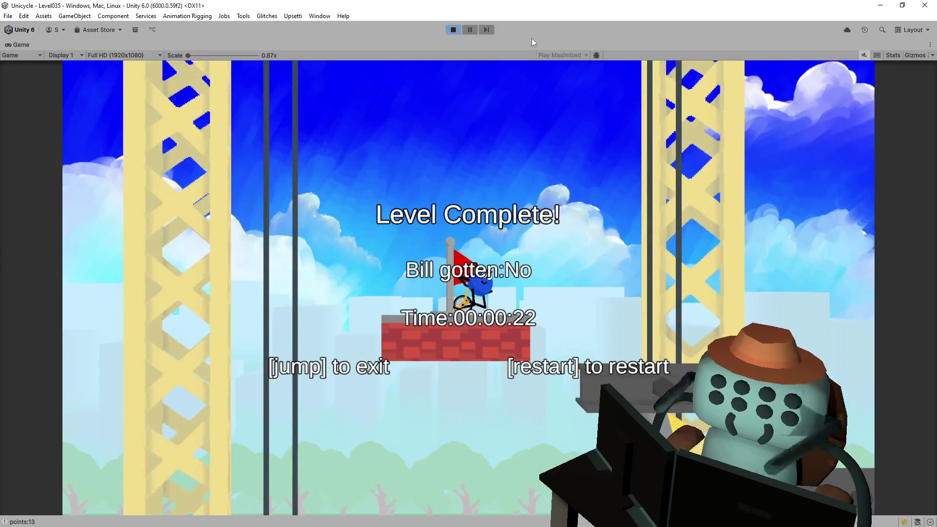
{"action": "key", "text": "space"}
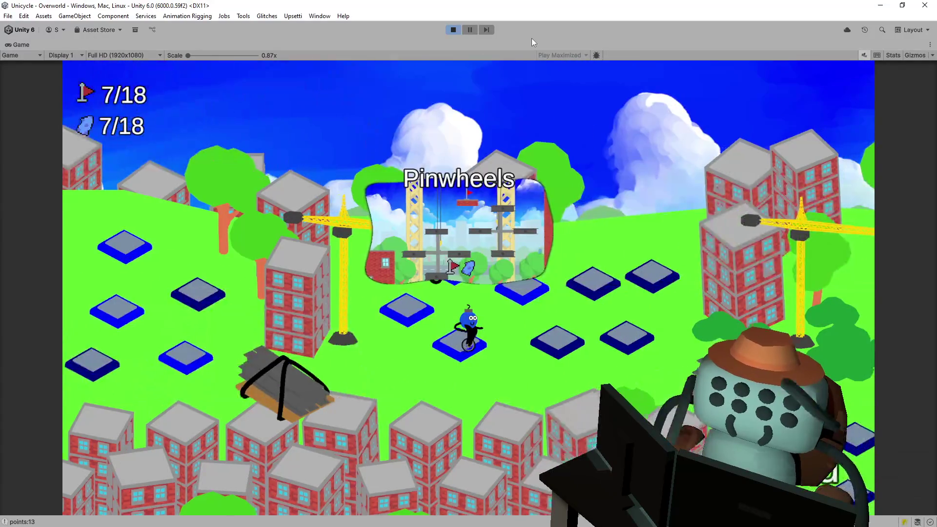
{"action": "key", "text": "space"}
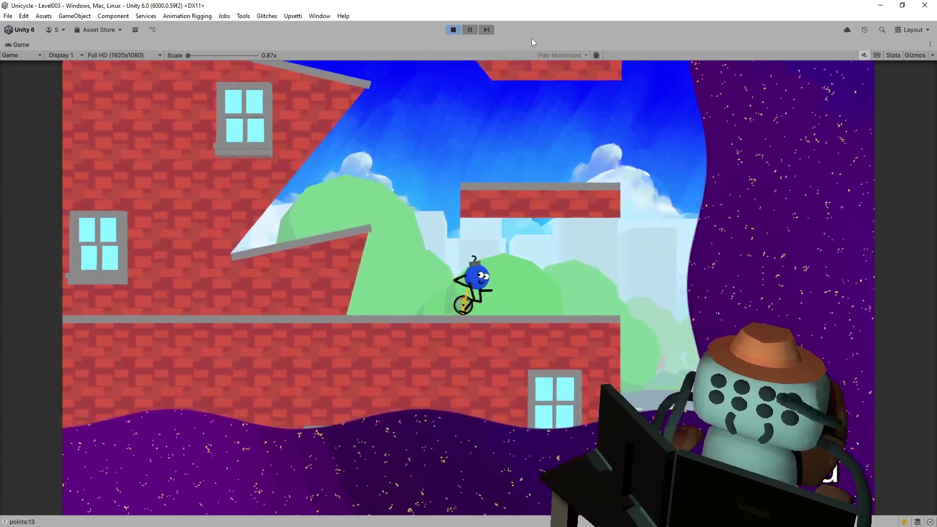
- Ride and leap repeatedly toward the sloped brick ramp in Level003
{"action": "key", "text": "Left"}
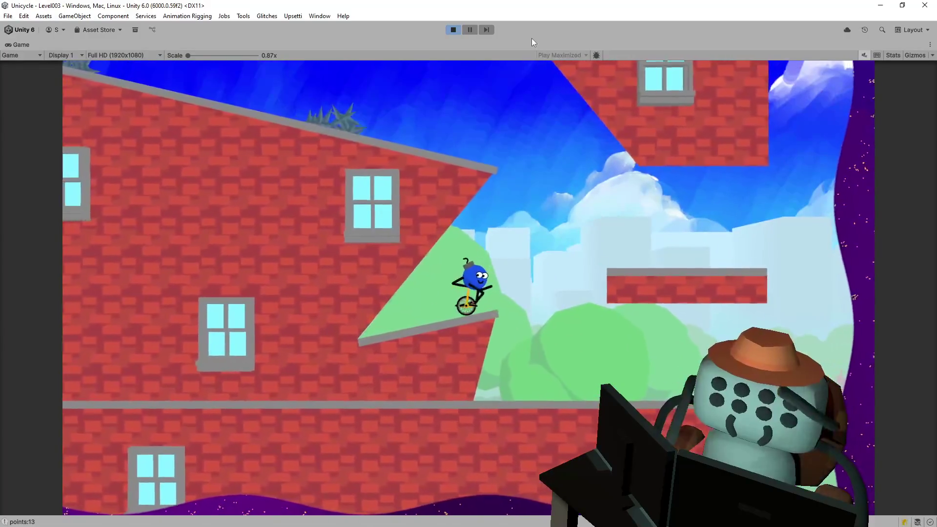
{"action": "key", "text": "Right"}
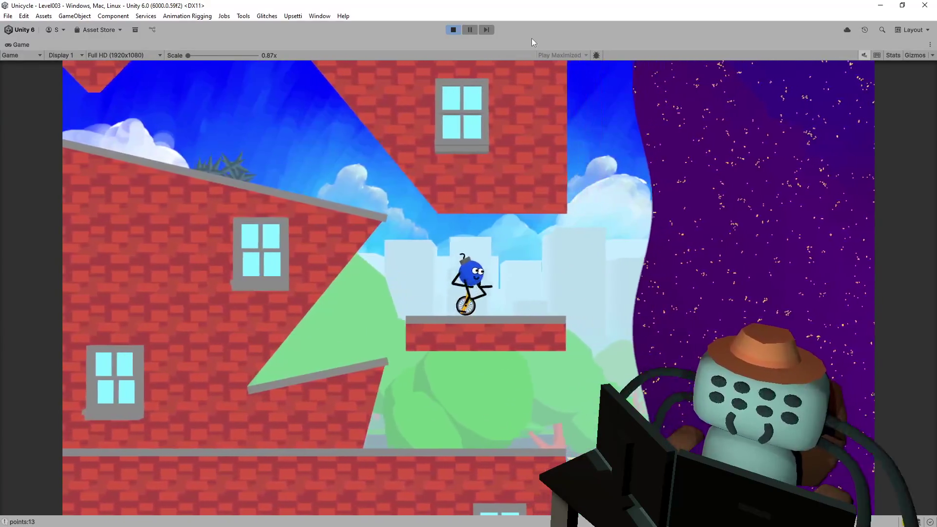
{"action": "key", "text": "Left"}
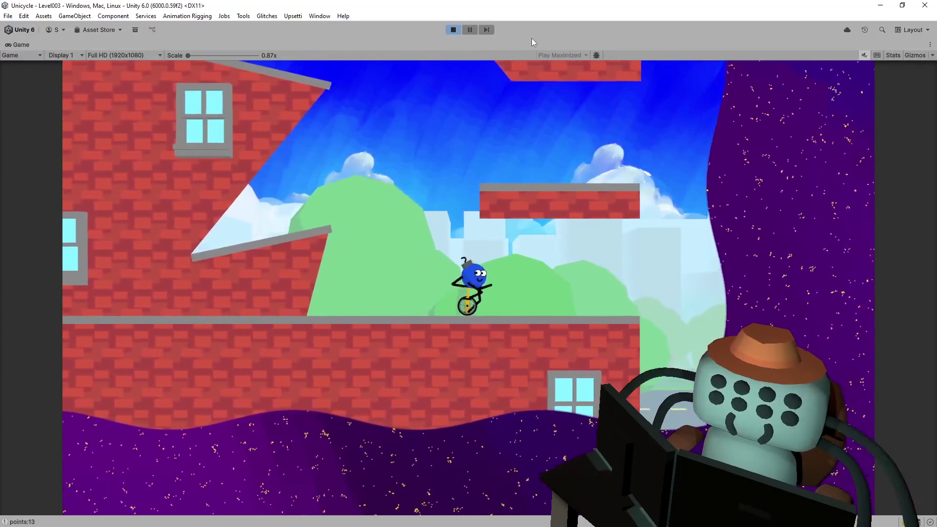
{"action": "key", "text": "Left"}
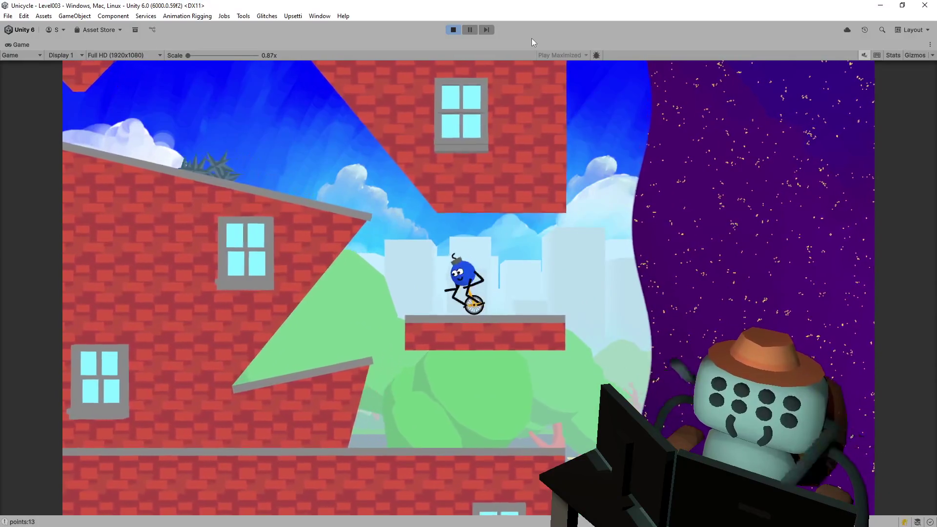
{"action": "key", "text": "Left"}
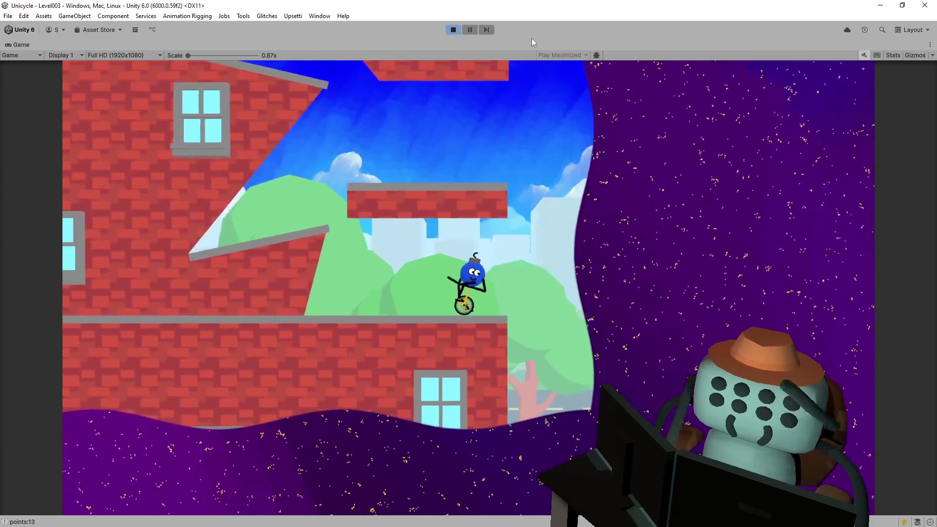
{"action": "key", "text": "Left"}
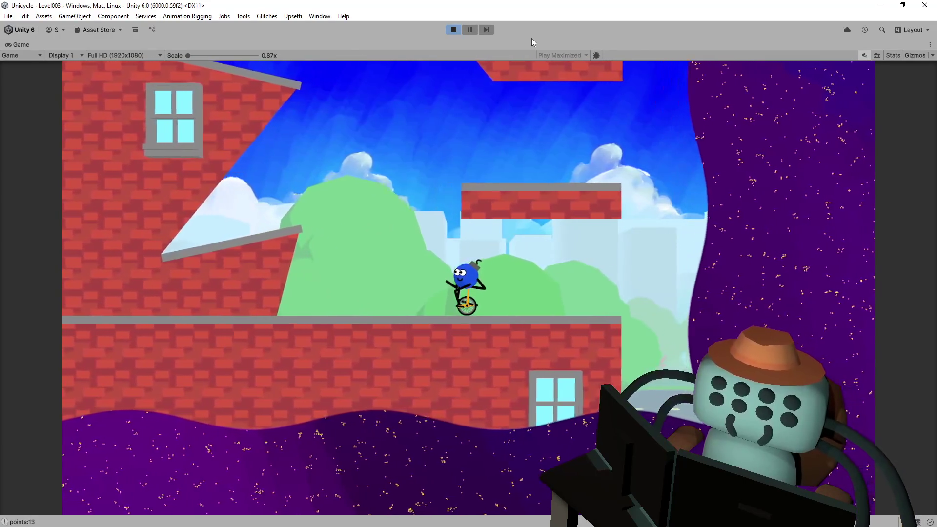
{"action": "key", "text": "Left"}
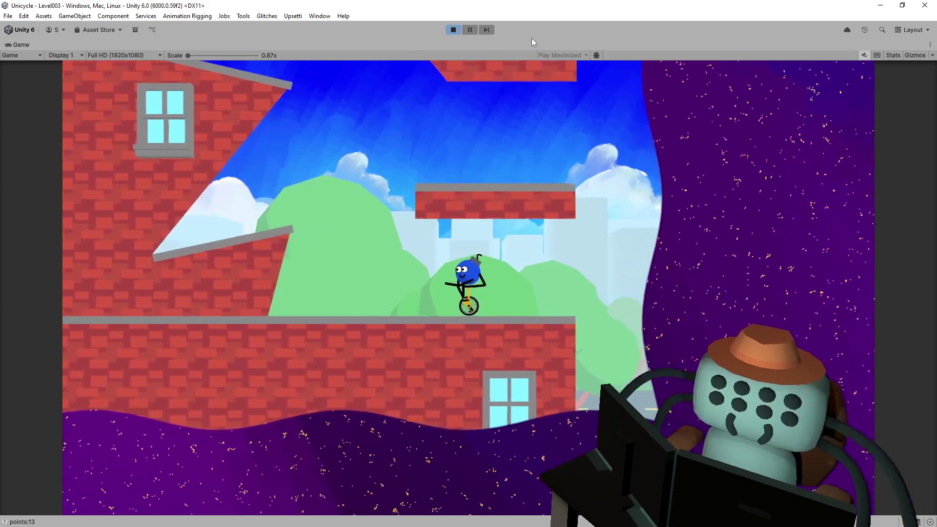
- Get past the ramp after respawning, reach the flag, and exit to the overworld at 8/18
{"action": "key", "text": "Left"}
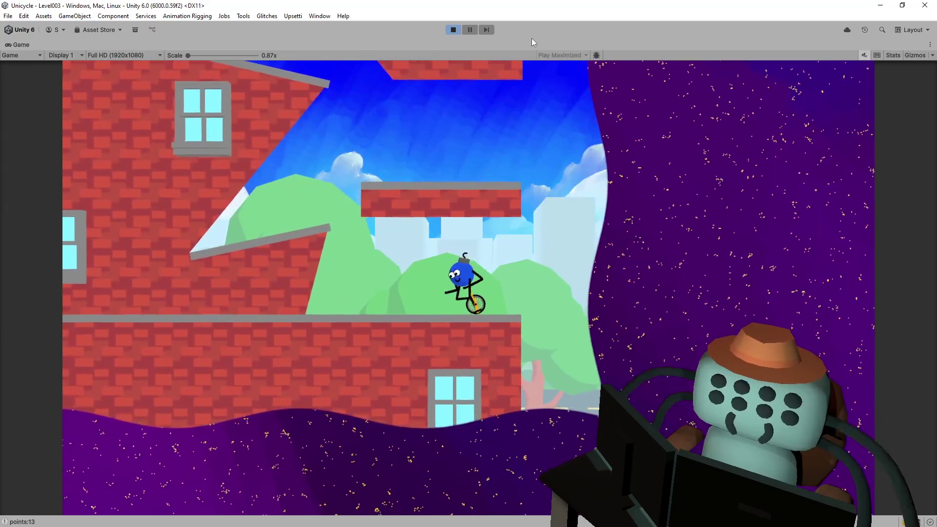
{"action": "key", "text": "Right"}
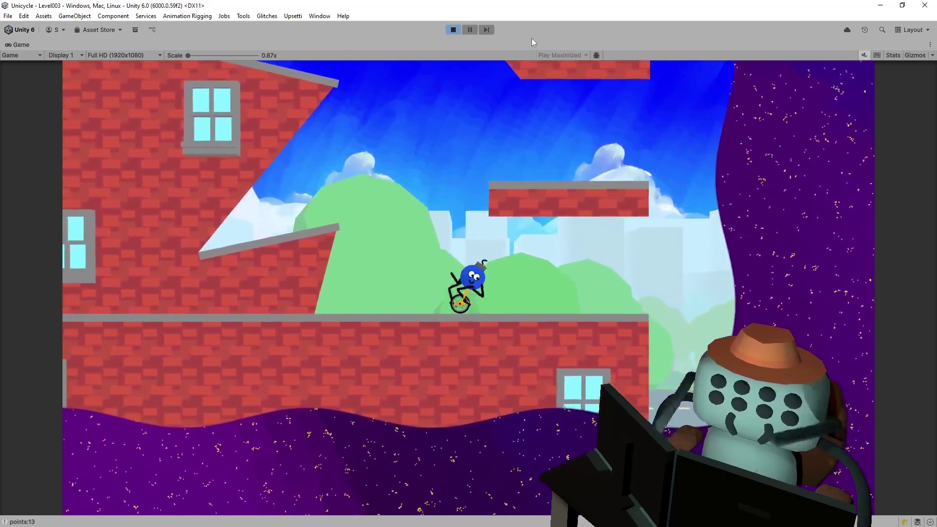
{"action": "key", "text": "Left"}
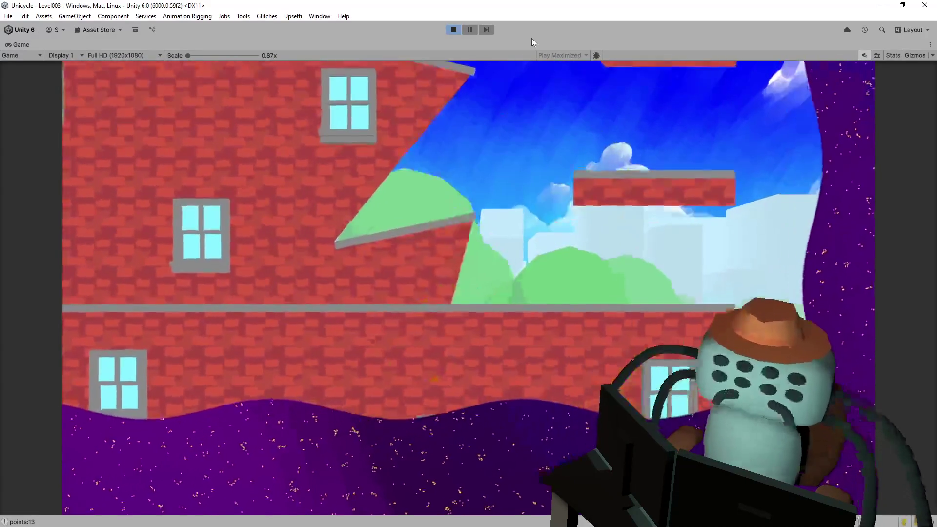
{"action": "key", "text": "Left"}
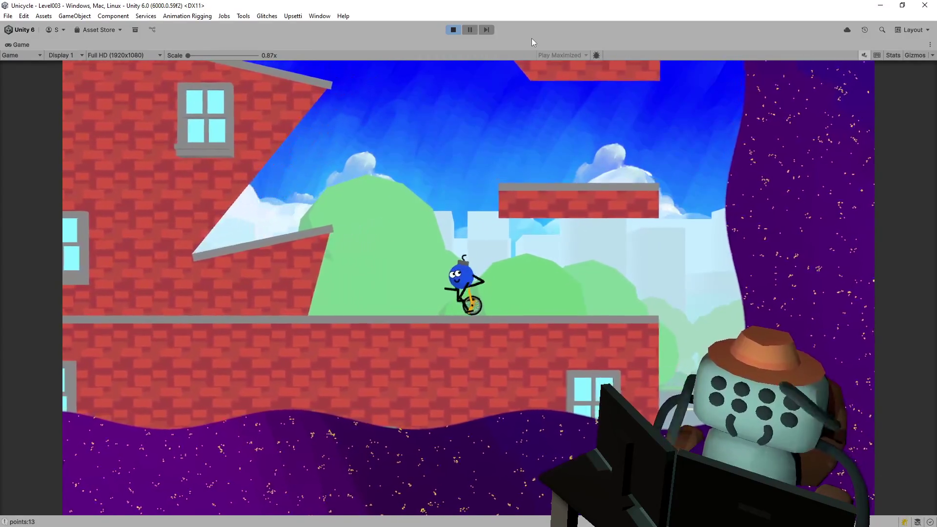
{"action": "key", "text": "space"}
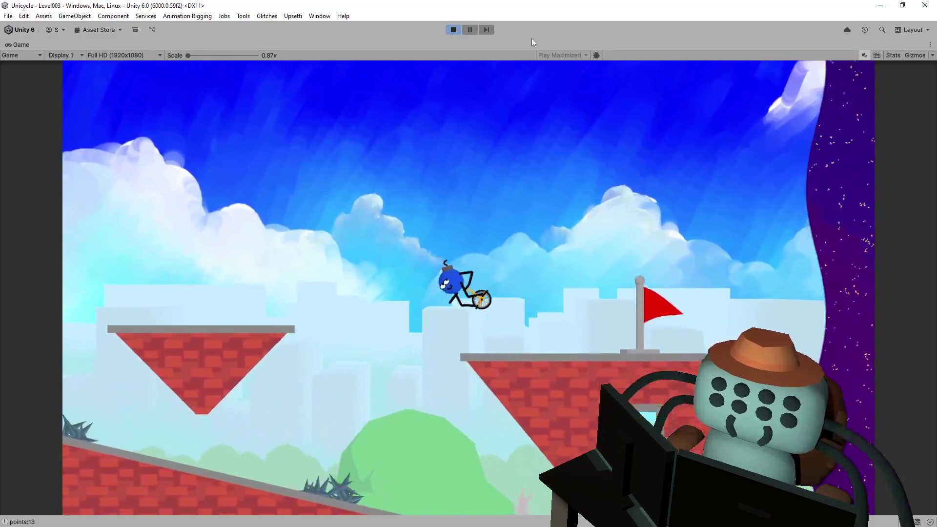
{"action": "key", "text": "space"}
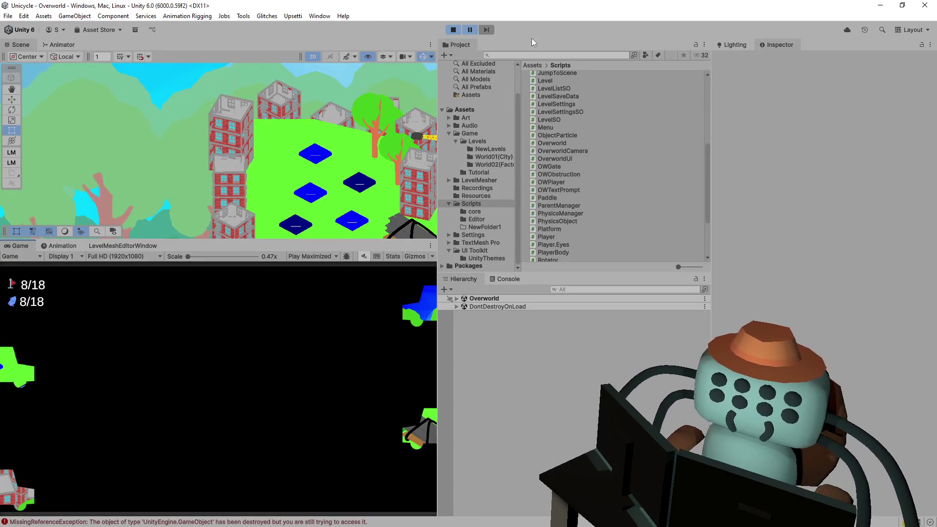
- Select the MissingReferenceException in the Console and enlarge the details pane to read its full stack trace
{"action": "left_click", "coordinate": [302, 522]}
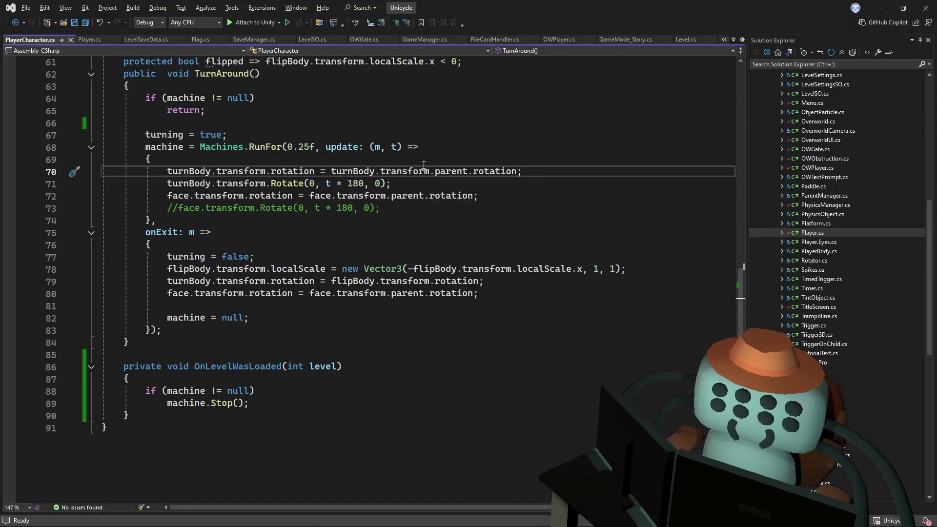
{"action": "key", "text": "alt+Tab"}
{"action": "left_click", "coordinate": [540, 365]}
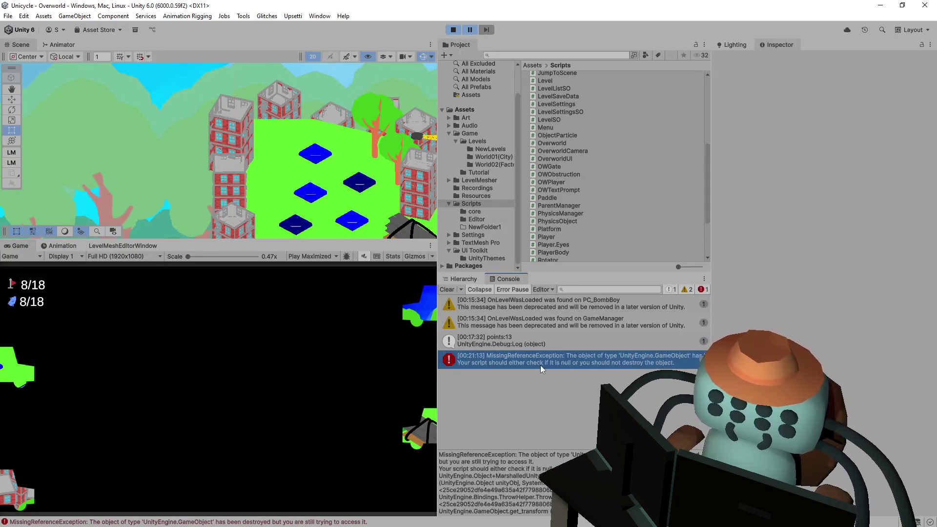
{"action": "left_click_drag", "start_coordinate": [559, 449], "coordinate": [579, 344]}
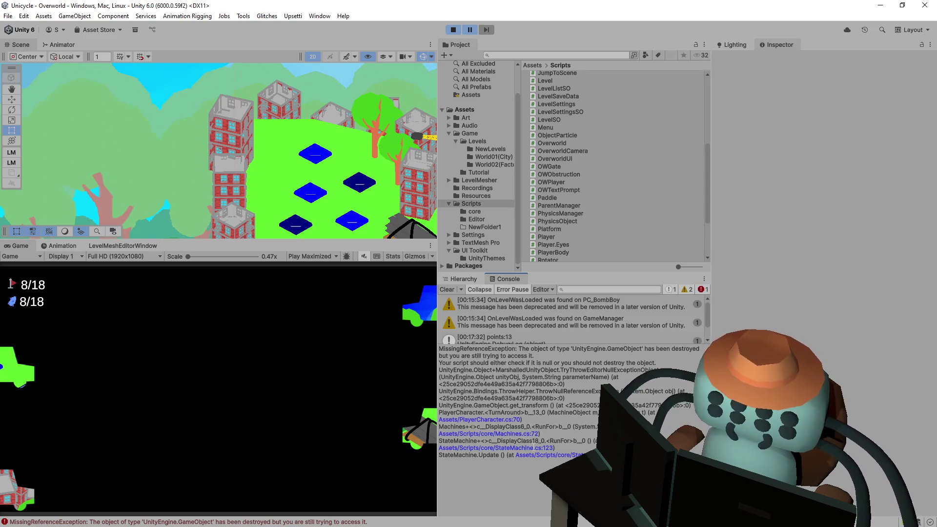
- Follow the trace through StateMachine.cs to PlayerCharacter.cs line 70 in Visual Studio
{"action": "left_click", "coordinate": [550, 456]}
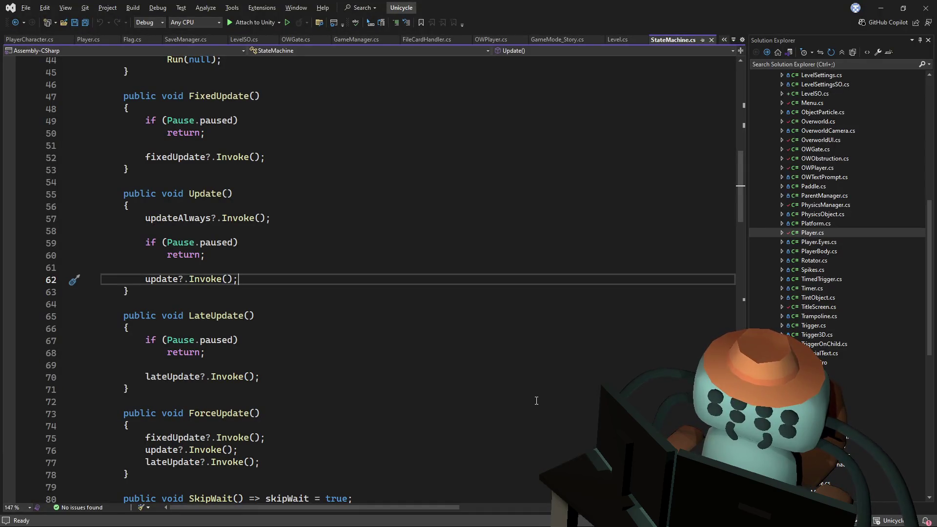
{"action": "key", "text": "alt+Tab"}
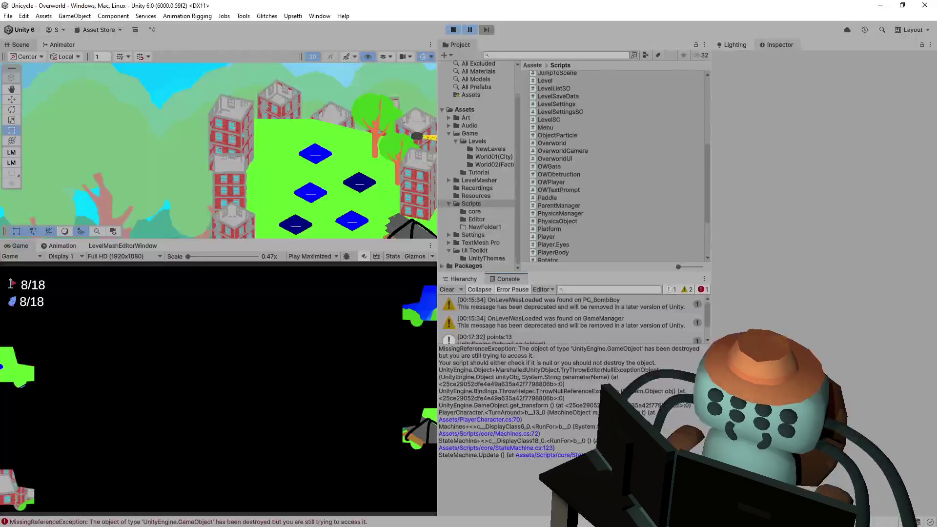
{"action": "left_click", "coordinate": [512, 421]}
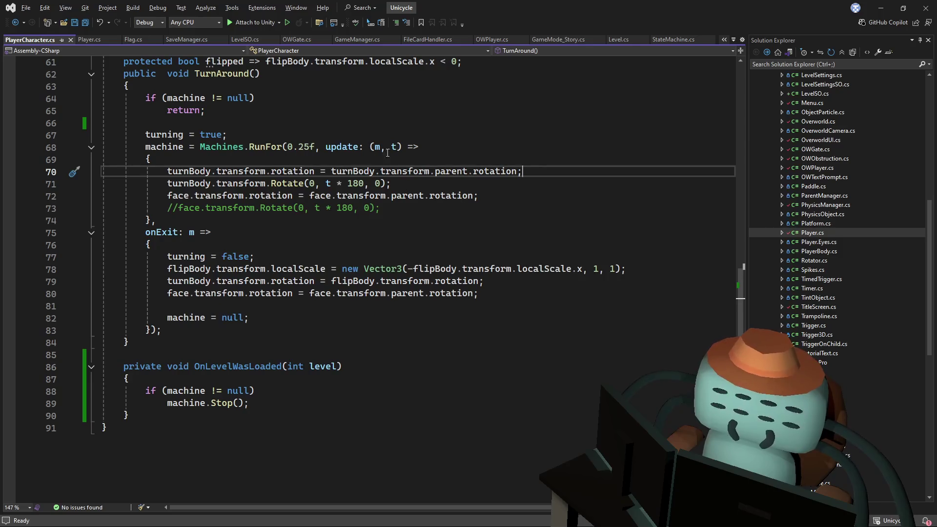
{"action": "left_click", "coordinate": [335, 127]}
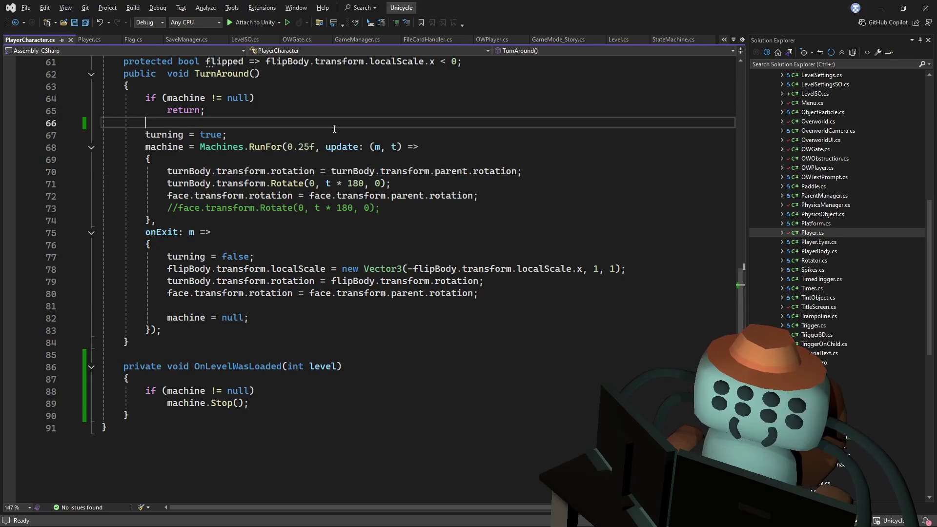
- Insert a new line after line 69 and start an if() guard, briefly checking RunFor in Machines.cs
{"action": "left_click", "coordinate": [336, 155]}
{"action": "key", "text": "Return"}
{"action": "key", "text": "Return"}
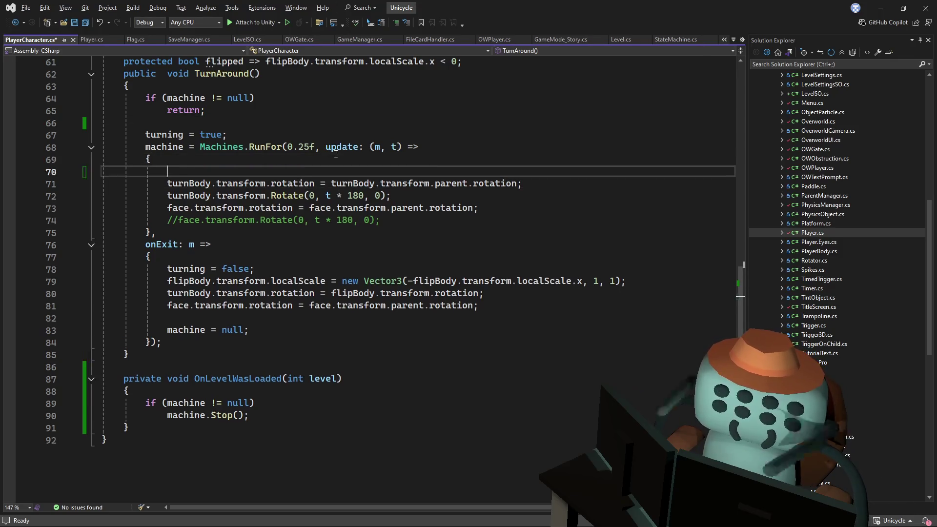
{"action": "key", "text": "Up"}
{"action": "type", "text": "if()"}
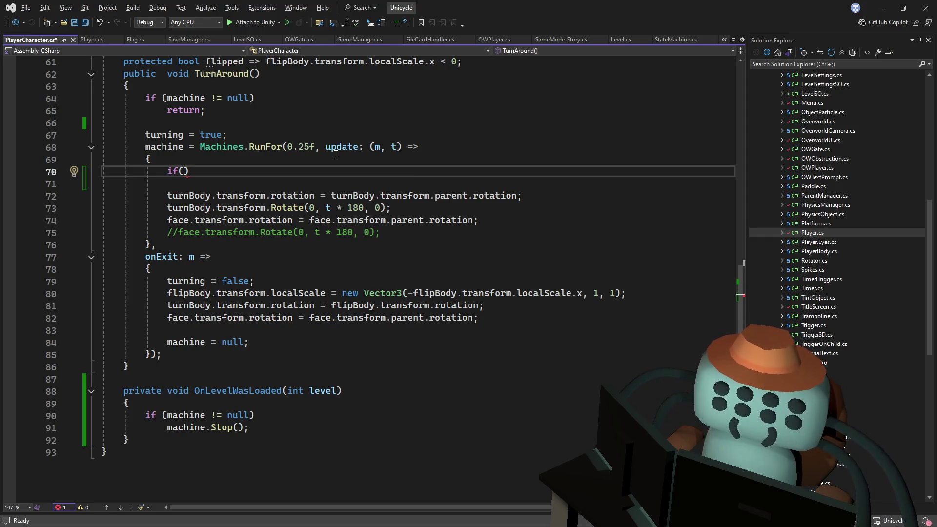
{"action": "left_click", "coordinate": [268, 154], "text": "ctrl"}
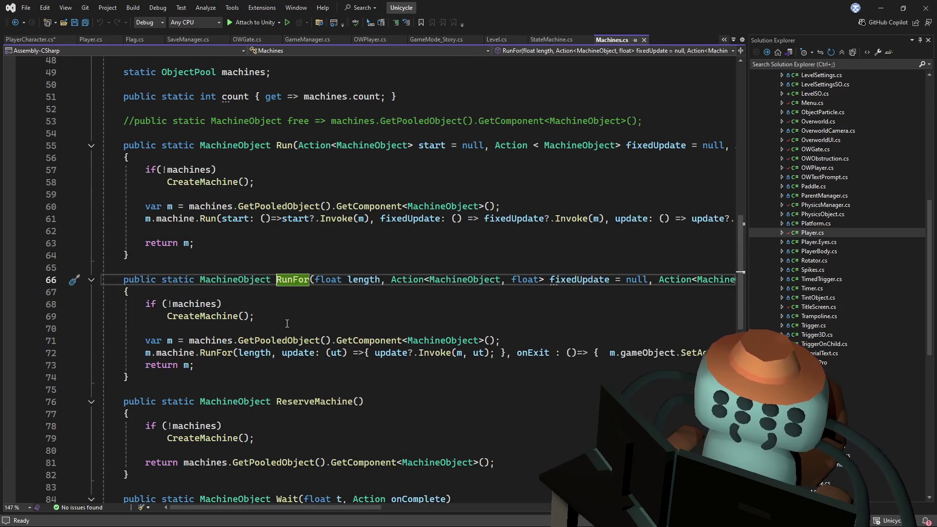
{"action": "key", "text": "ctrl+minus"}
{"action": "left_click", "coordinate": [187, 171]}
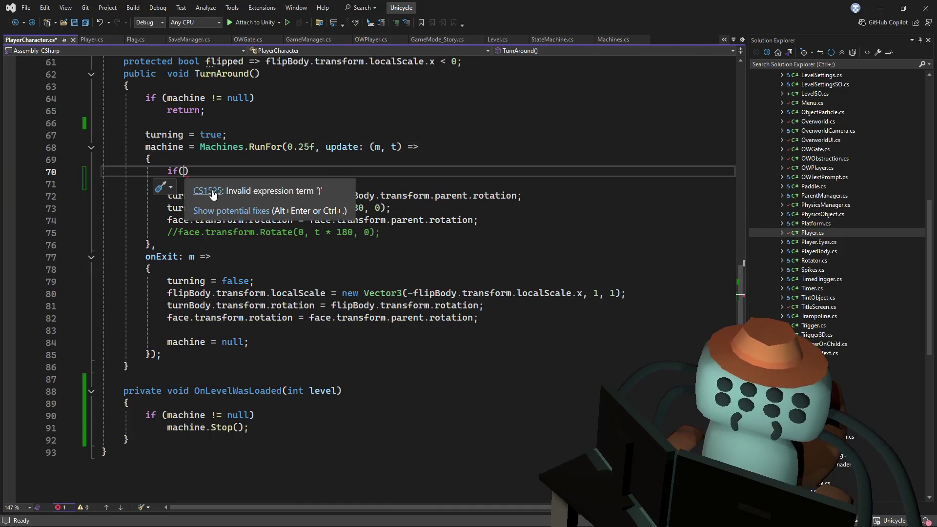
{"action": "key", "text": "Down"}
{"action": "key", "text": "Down"}
- Complete the guard as 'if (turnBody == null) return;' and save PlayerCharacter.cs
{"action": "left_click", "coordinate": [189, 174]}
{"action": "type", "text": "turnBody == n"}
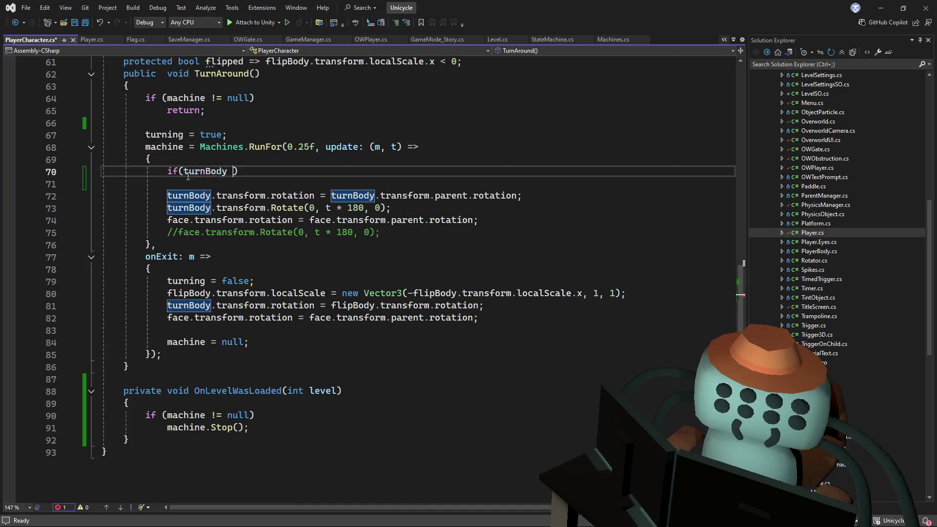
{"action": "type", "text": "ull)"}
{"action": "key", "text": "Return"}
{"action": "type", "text": "returnm;"}
{"action": "key", "text": "ctrl+s"}
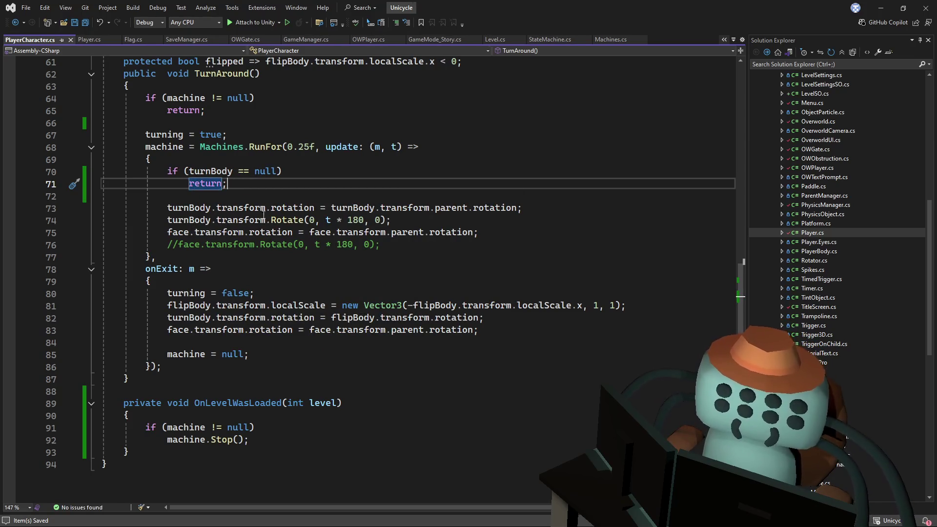
- Extend the guard so it also returns early when face is null
{"action": "left_click", "coordinate": [188, 237]}
{"action": "left_click", "coordinate": [177, 243]}
{"action": "left_click", "coordinate": [175, 237]}
{"action": "left_click", "coordinate": [276, 172]}
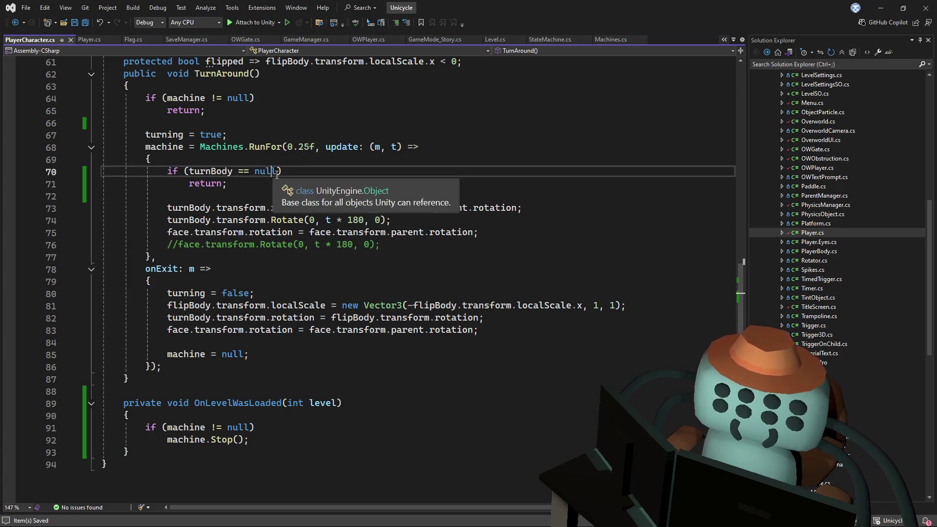
{"action": "type", "text": "null"}
{"action": "left_click", "coordinate": [273, 183]}
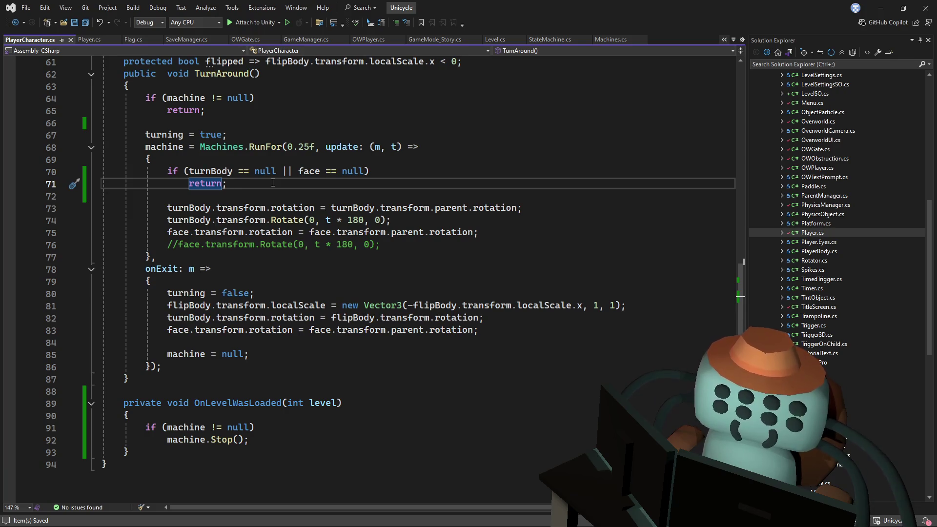
{"action": "left_click", "coordinate": [648, 220]}
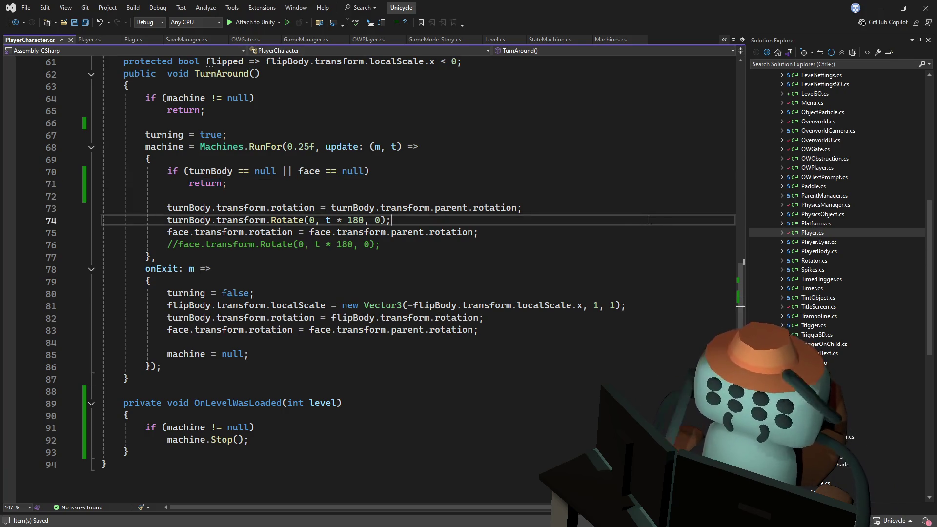
{"action": "key", "text": "alt+Tab"}
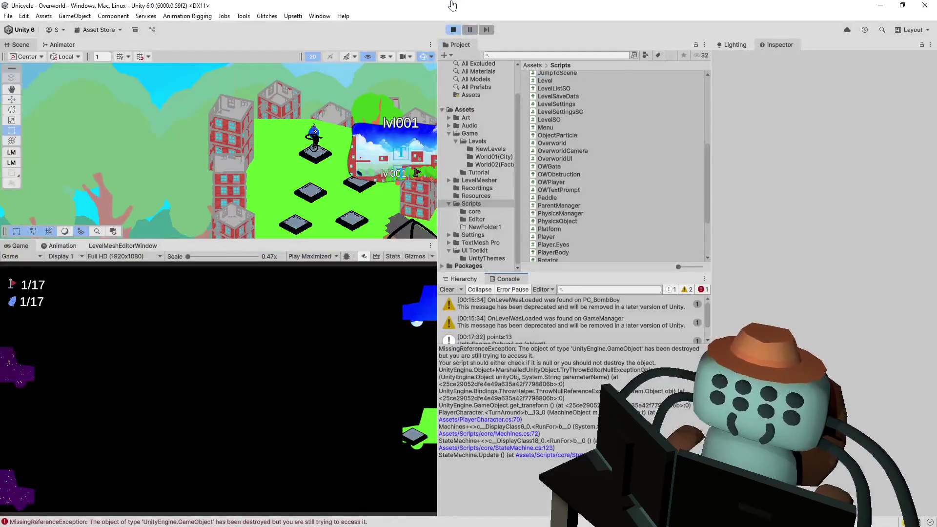
- Restart Play mode and ride Tutoriapolis 1 to the flag, jumping past the Jump! and FLIP! signs
{"action": "left_click", "coordinate": [446, 28]}
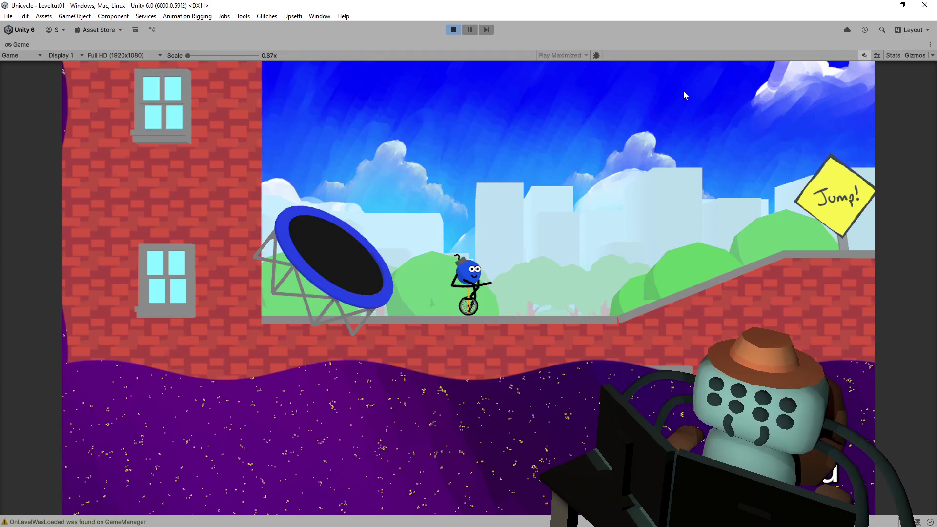
{"action": "key", "text": "Right"}
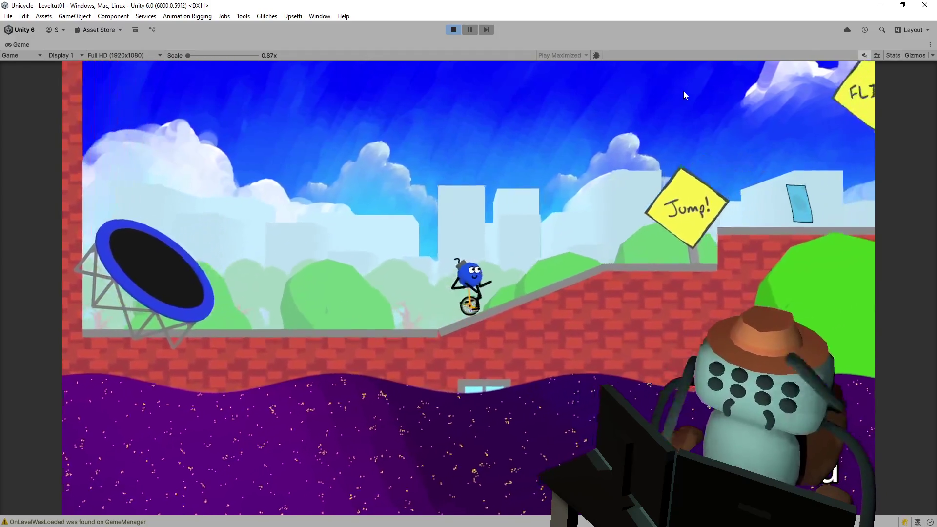
{"action": "key", "text": "space"}
{"action": "key", "text": "space"}
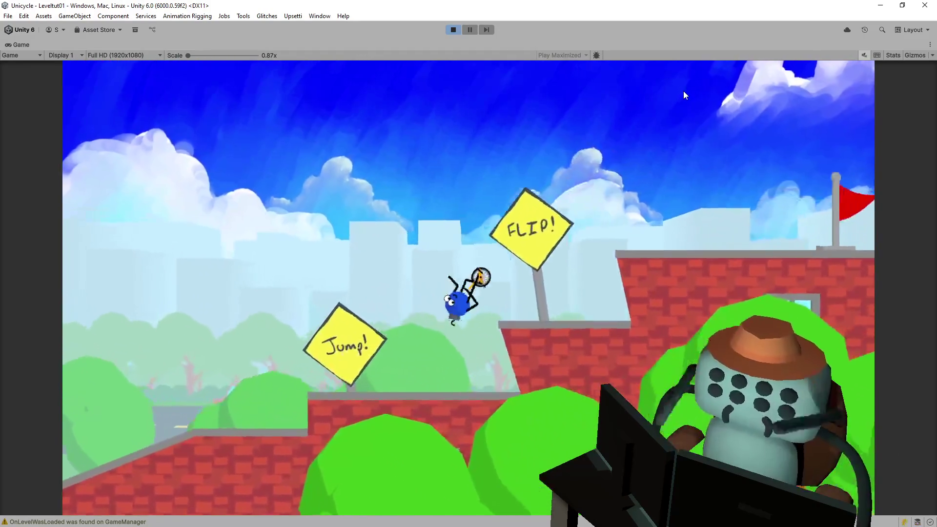
{"action": "key", "text": "space"}
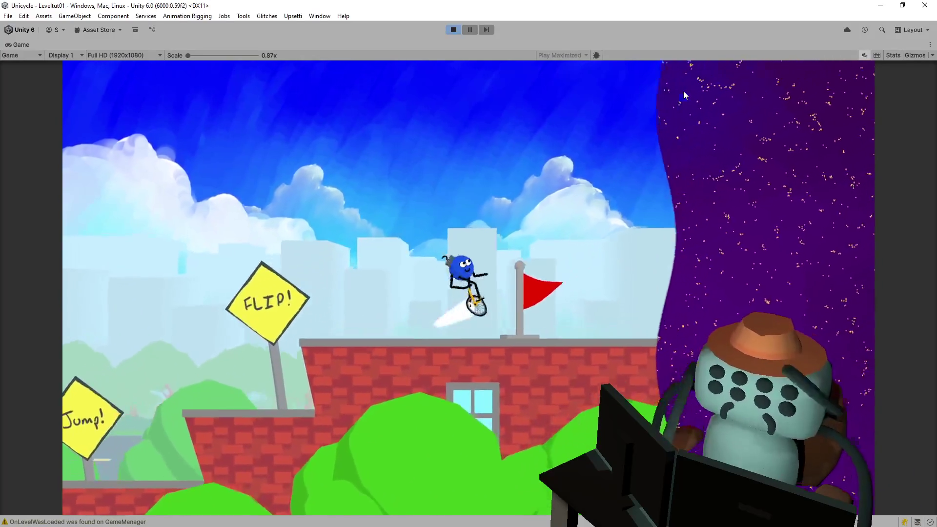
{"action": "key", "text": "space"}
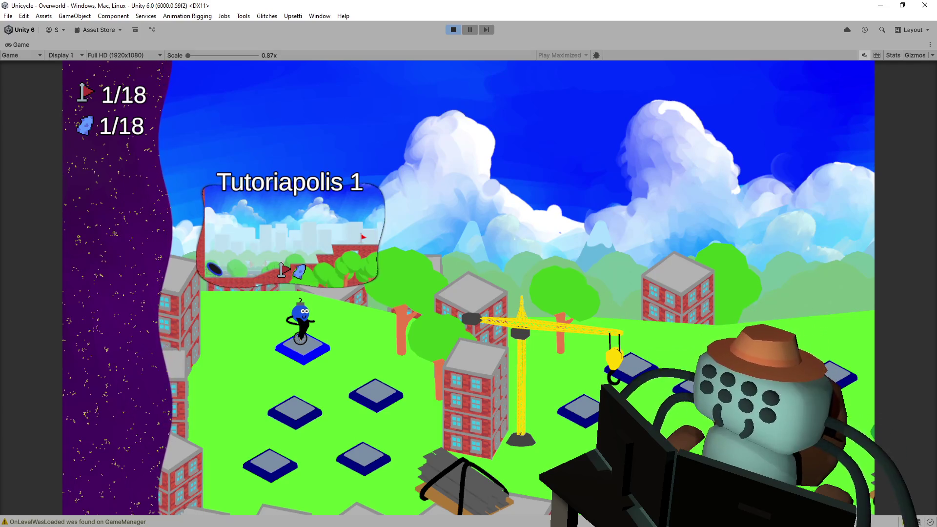
{"action": "key", "text": "Down"}
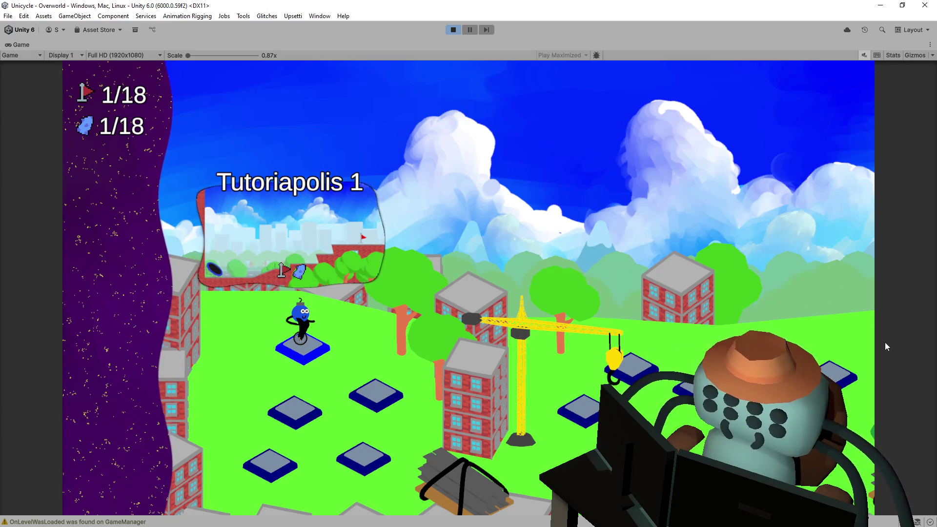
- Play Tutoriapolis 2 to the finish flag, leaping up to the higher ledge, and return to the overworld
{"action": "key", "text": "space"}
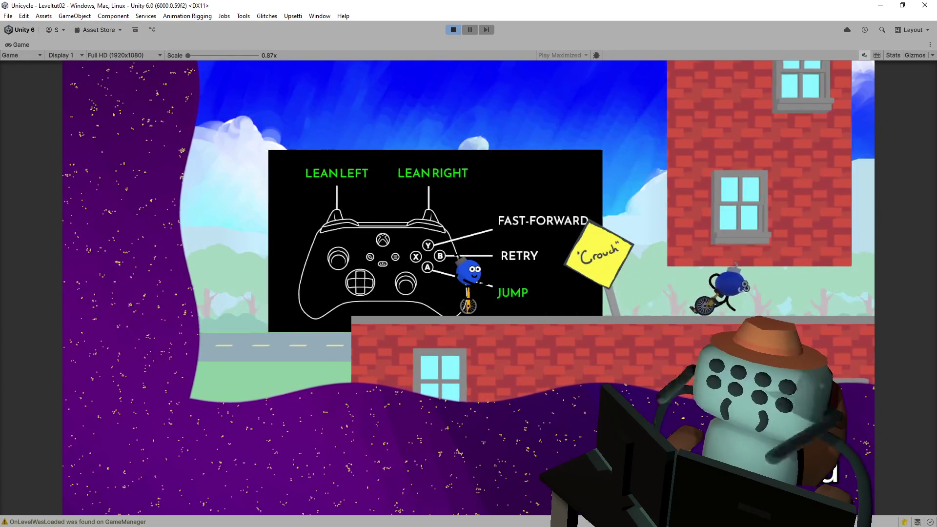
{"action": "key", "text": "Right"}
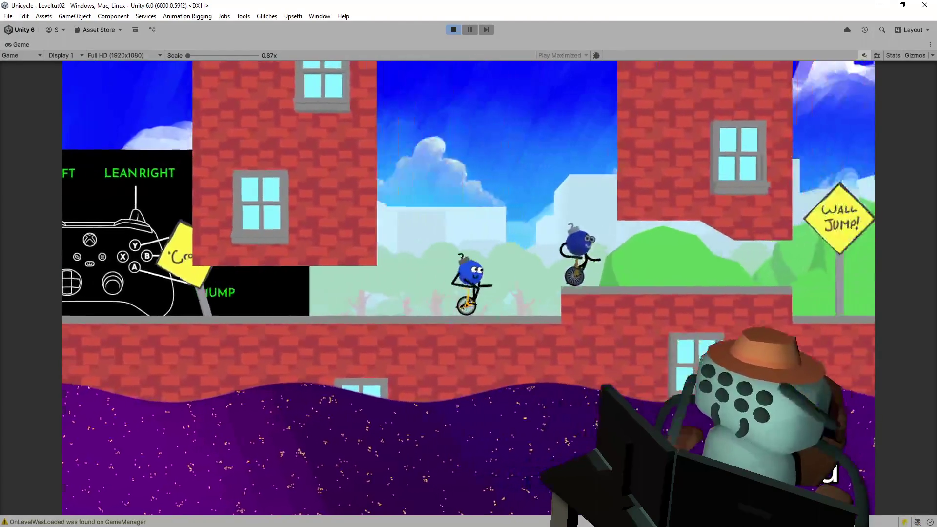
{"action": "key", "text": "Left"}
{"action": "key", "text": "space"}
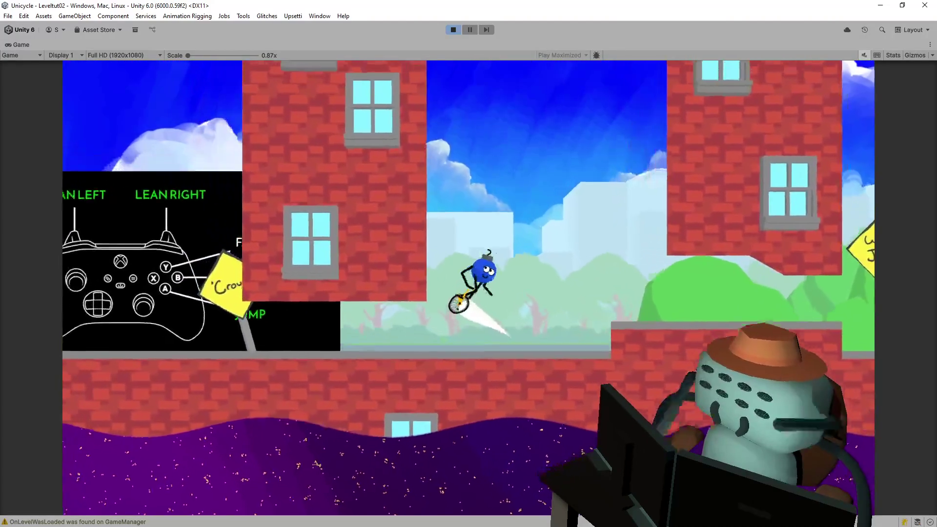
{"action": "key", "text": "Left"}
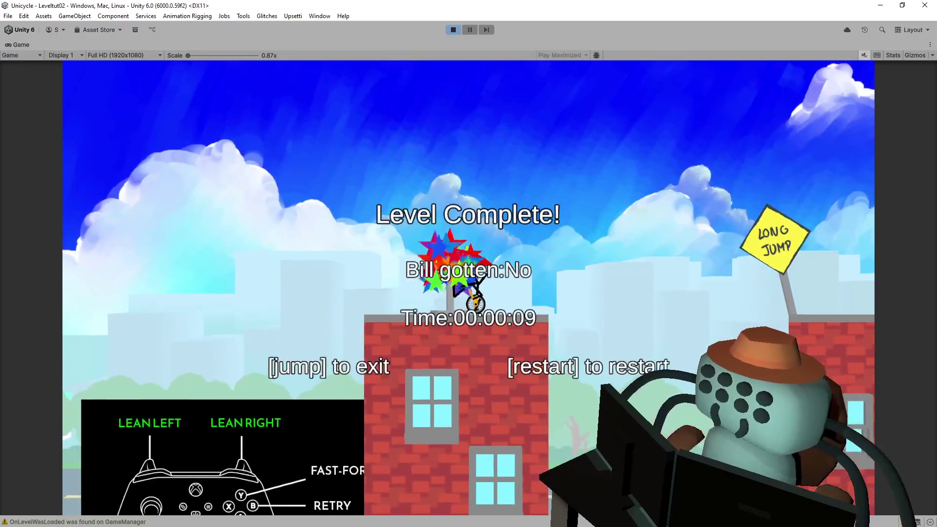
{"action": "key", "text": "space"}
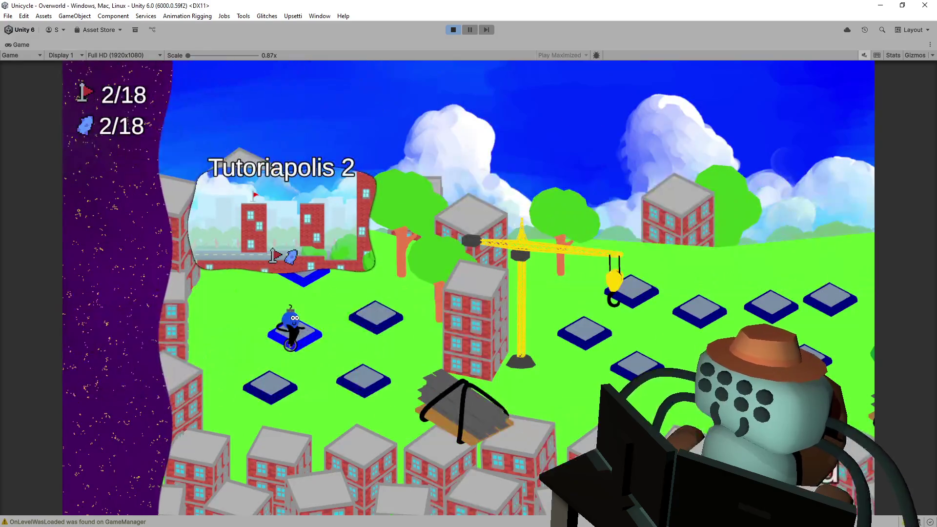
- Clear Pinball 1 and Very Straightforward (Level038), bringing the overworld counters to 5/18
{"action": "key", "text": "space"}
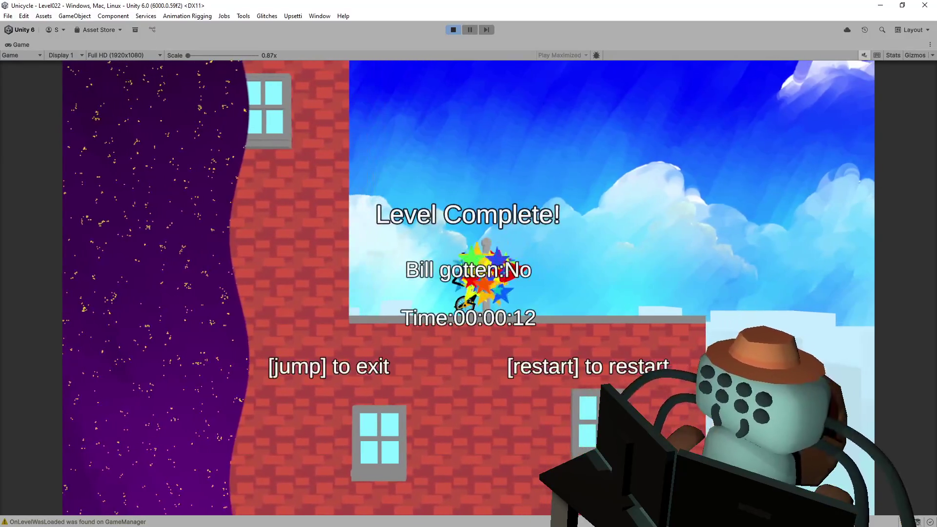
{"action": "key", "text": "space"}
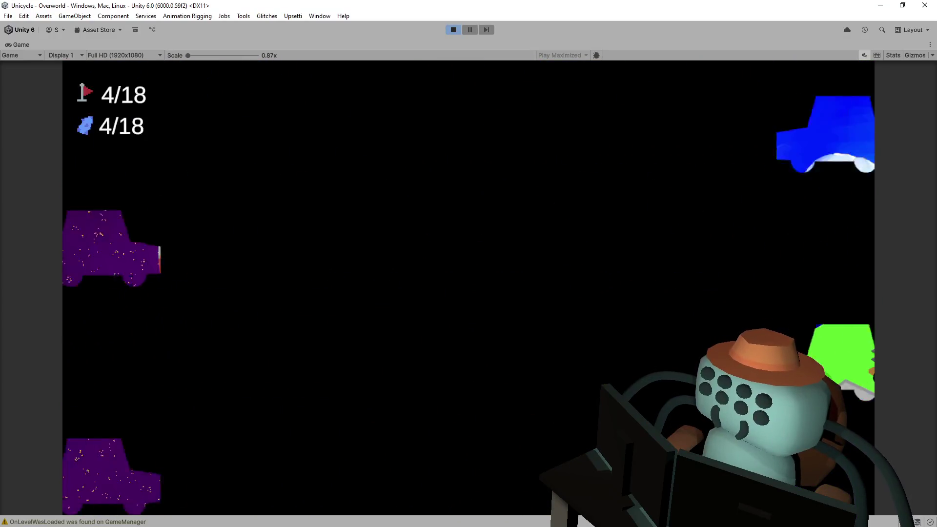
{"action": "key", "text": "Down"}
{"action": "key", "text": "space"}
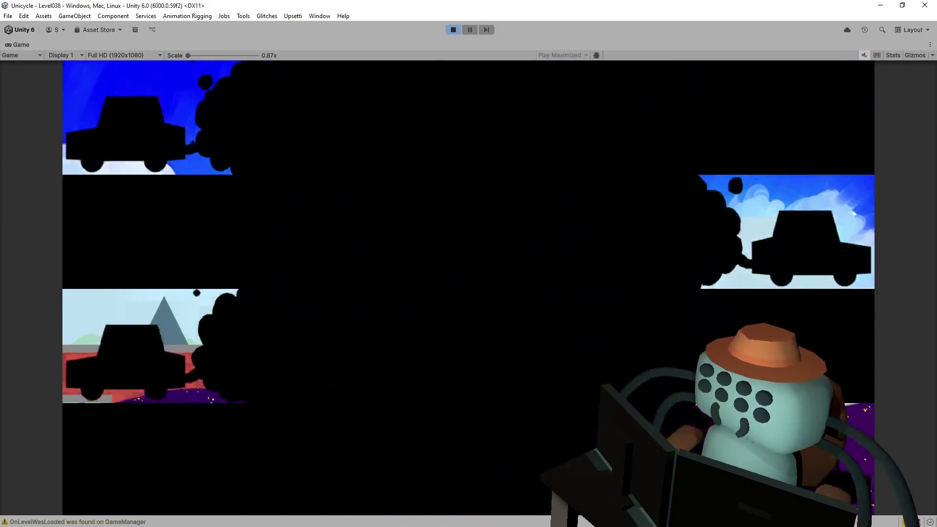
{"action": "key", "text": "Down"}
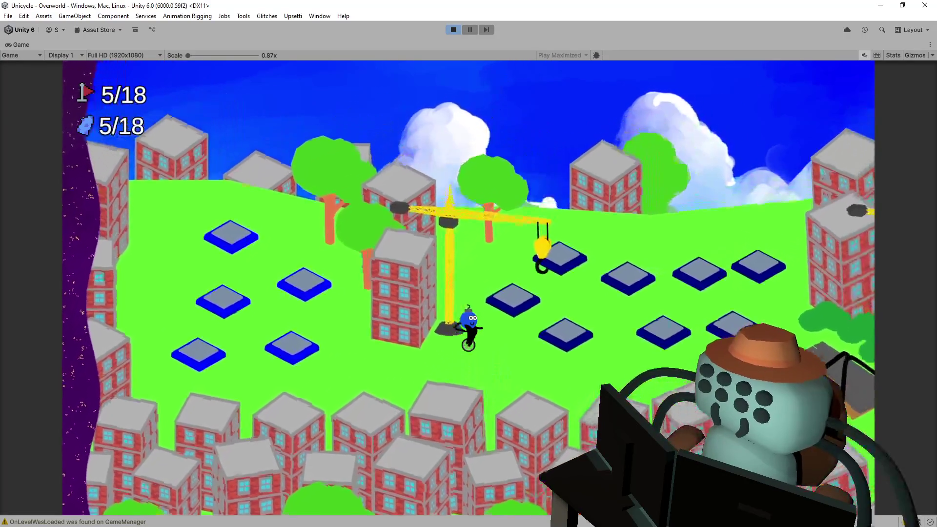
- Enter Whack-A-Mole (Level066) and jump across the platforms onto the red buttons, reaching 15 points
{"action": "key", "text": "space"}
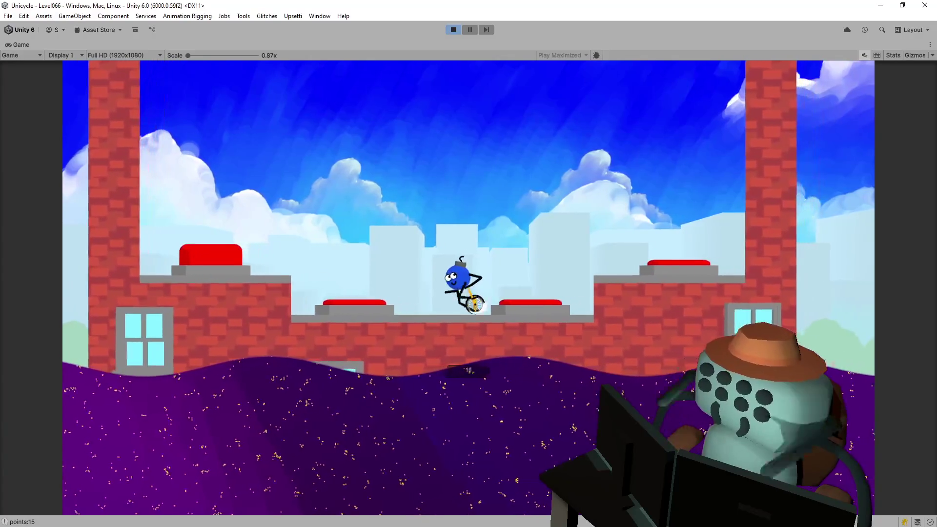
{"action": "key", "text": "space"}
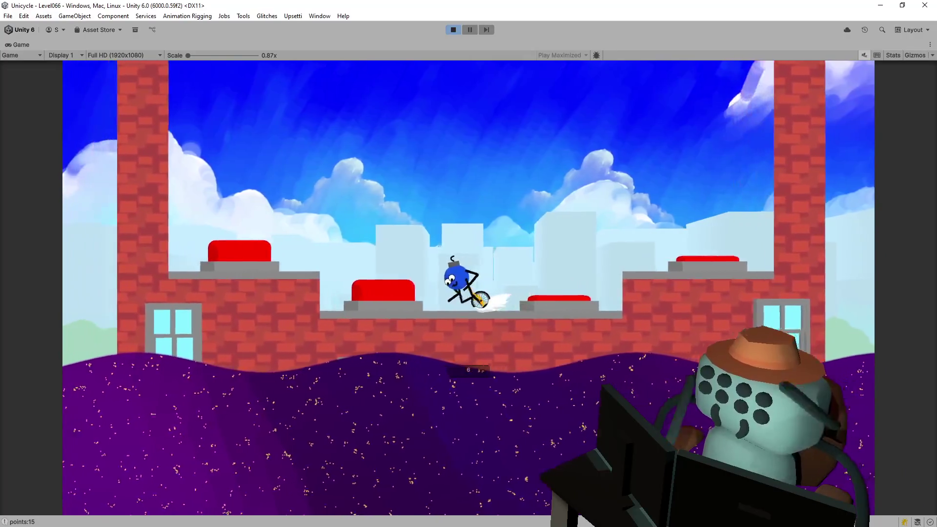
{"action": "key", "text": "space"}
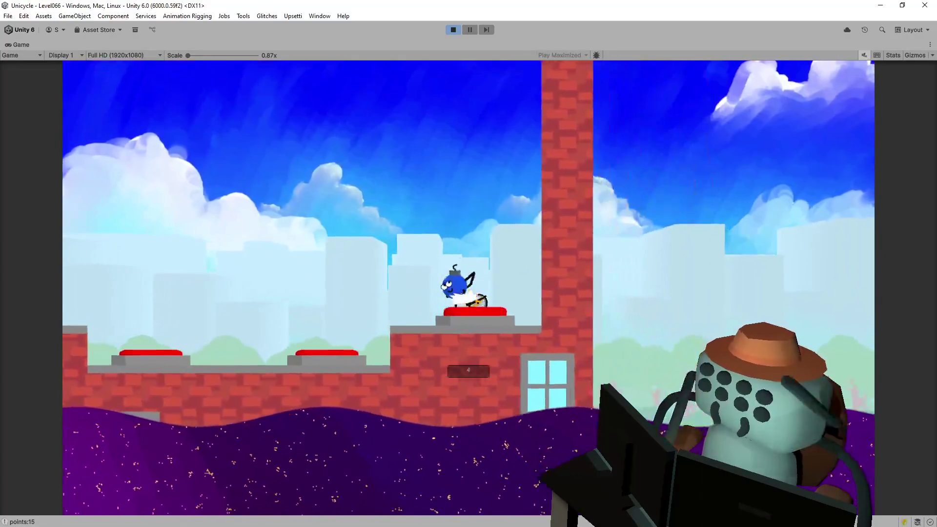
{"action": "key", "text": "space"}
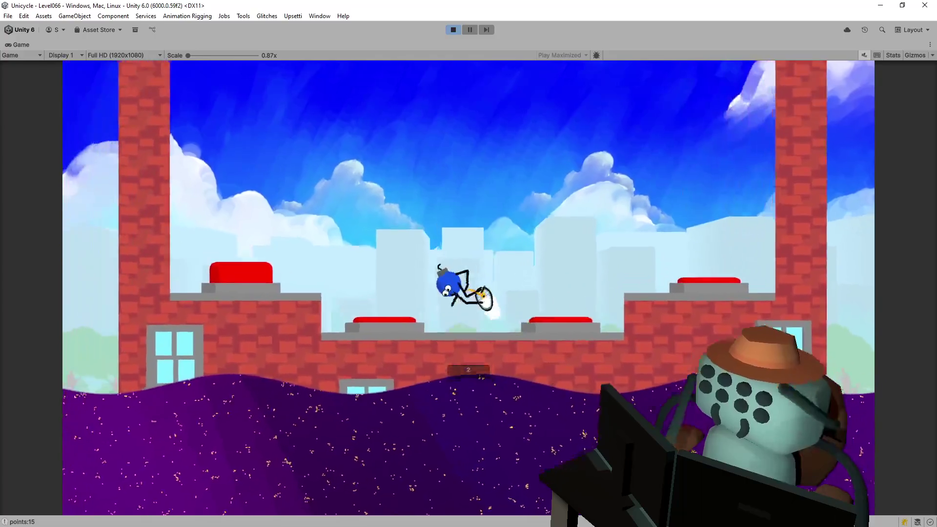
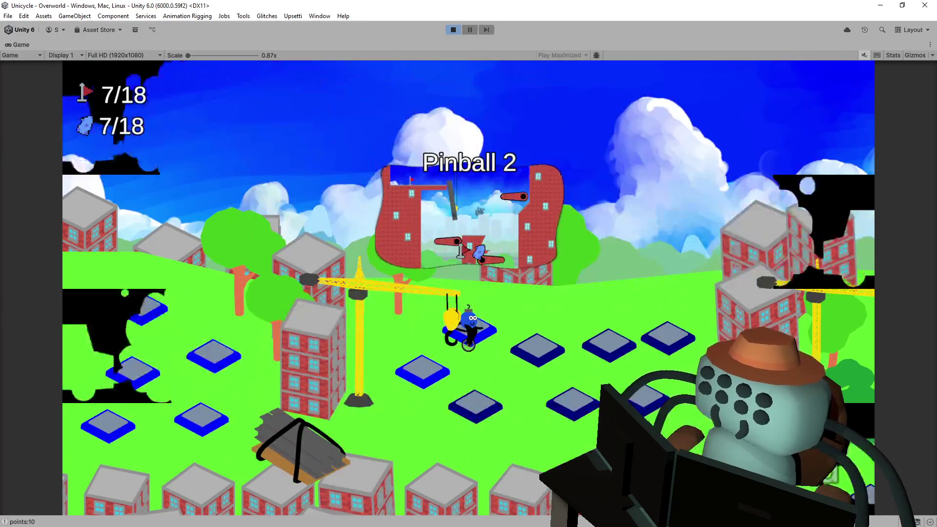
- Enter Level031, ride across the rooftop gap and climb the brick ledges toward the red flag
{"action": "key", "text": "space"}
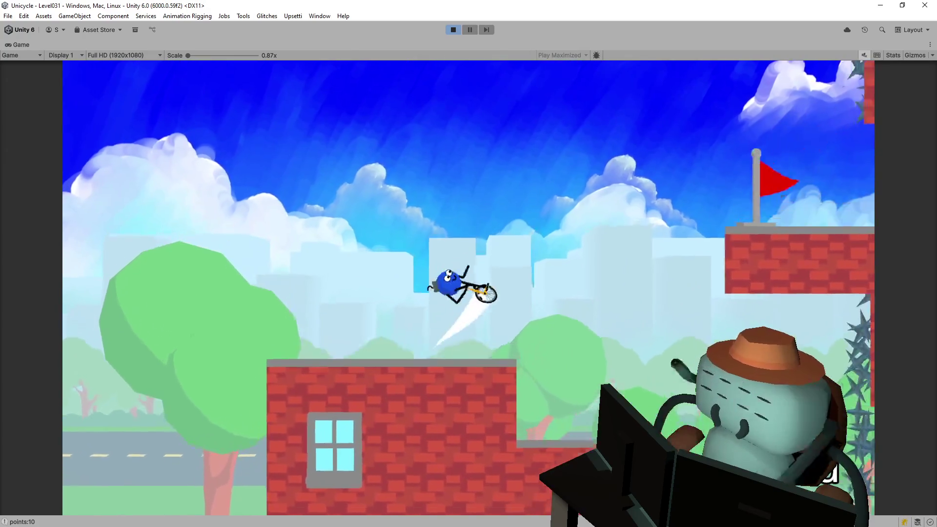
{"action": "key", "text": "Right"}
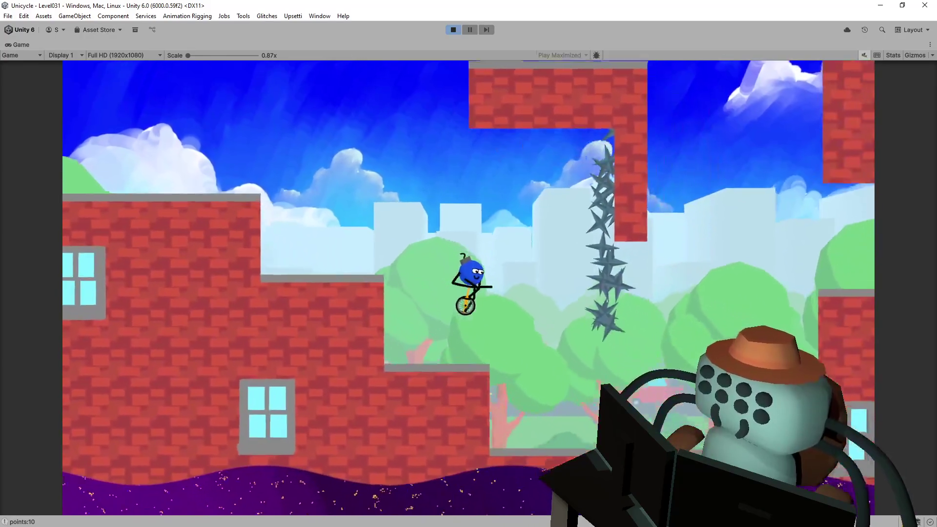
{"action": "key", "text": "Right"}
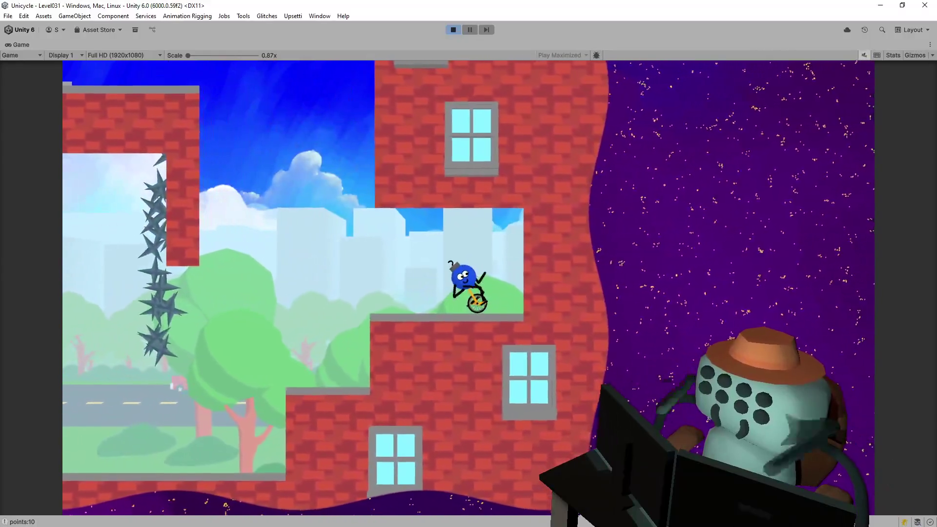
{"action": "key", "text": "Left"}
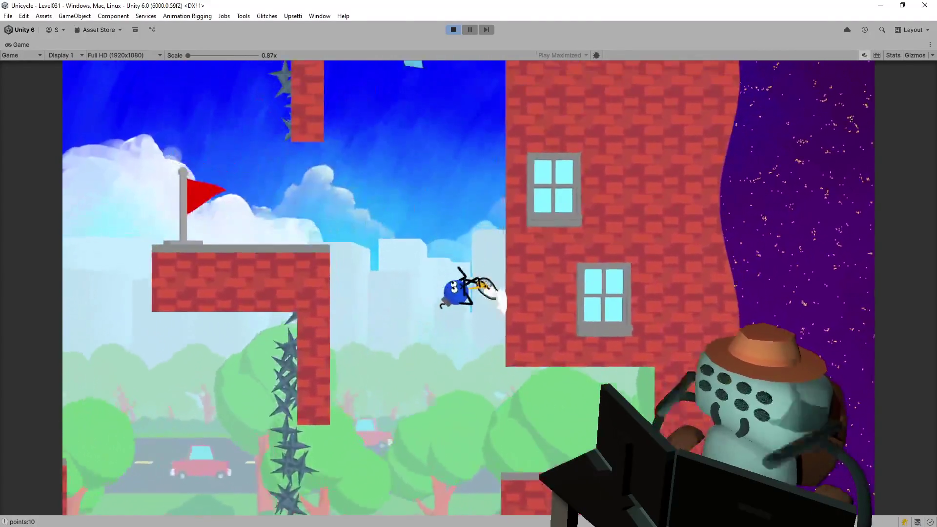
{"action": "key", "text": "Left"}
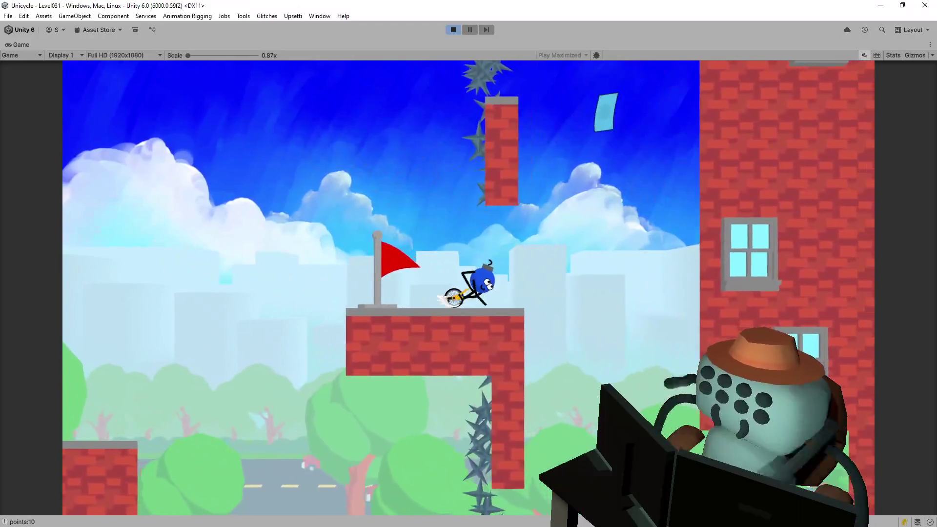
{"action": "key", "text": "Right"}
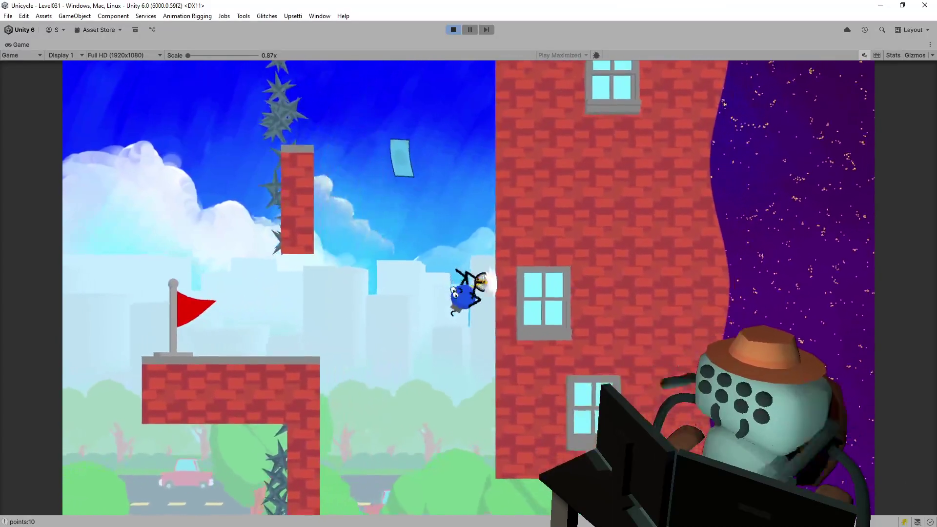
{"action": "key", "text": "Left"}
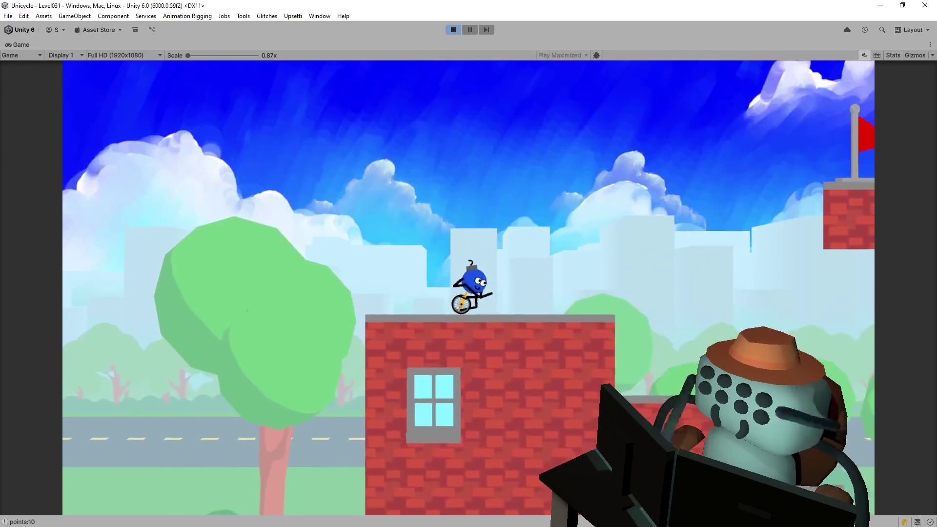
- Climb back up from the lower brick area and land on the flag ledge, raising counters to 8/18
{"action": "key", "text": "Left"}
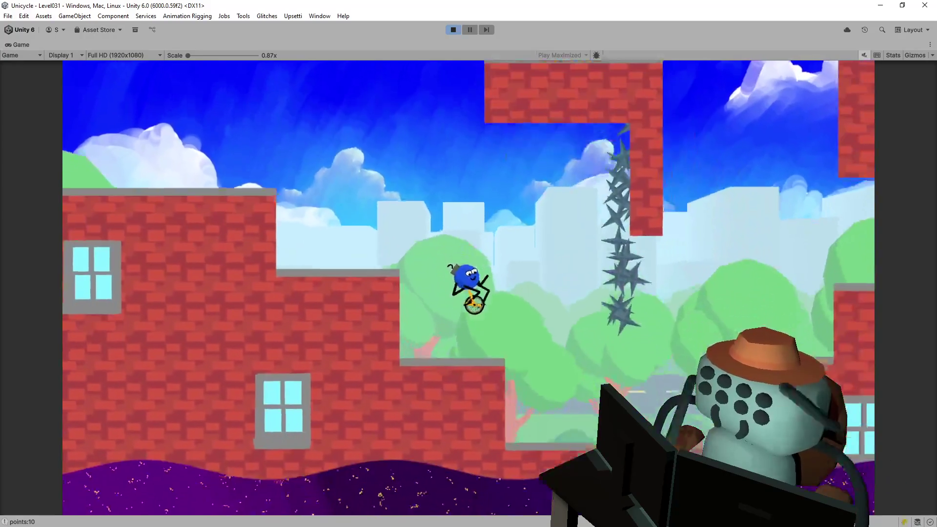
{"action": "key", "text": "Right"}
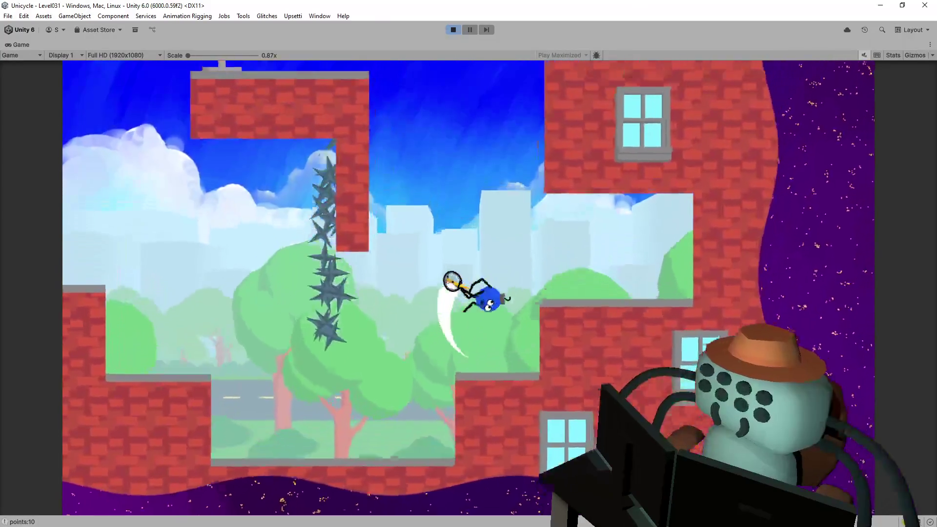
{"action": "key", "text": "Left"}
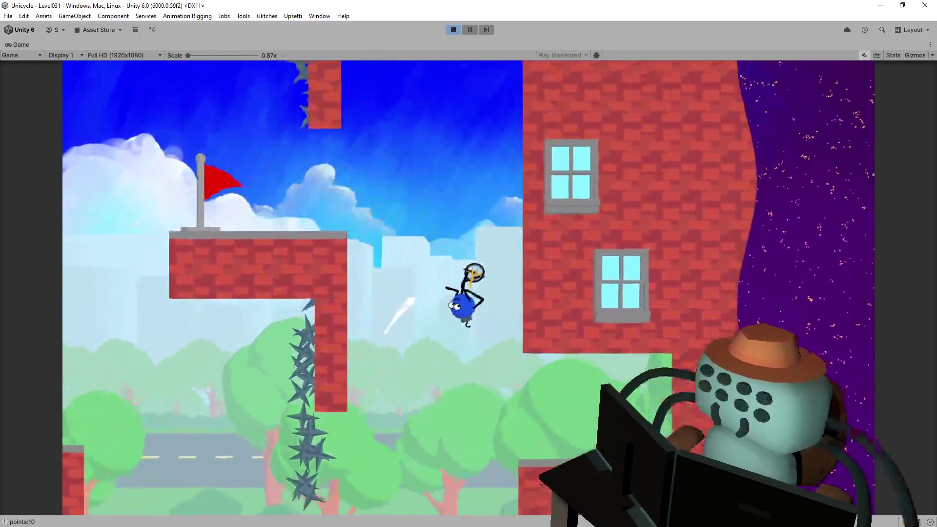
{"action": "key", "text": "Left"}
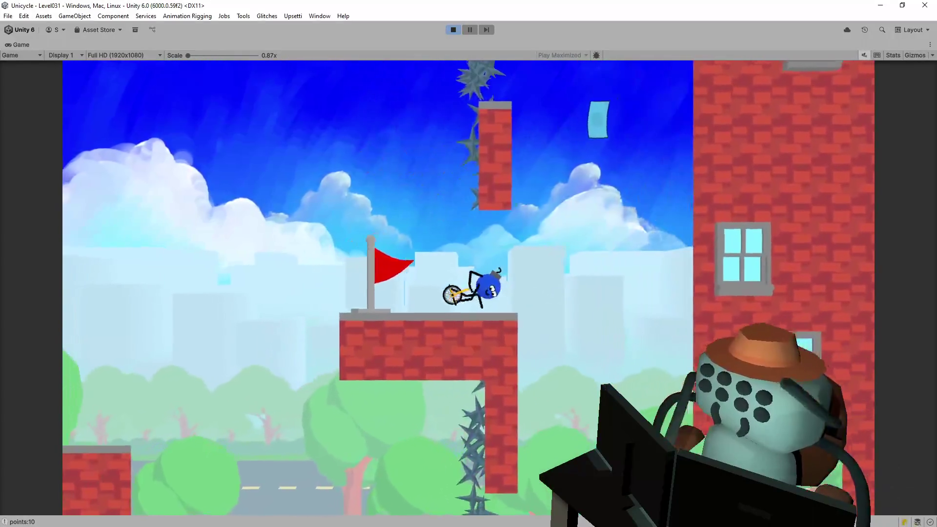
{"action": "key", "text": "Right"}
{"action": "key", "text": "Left"}
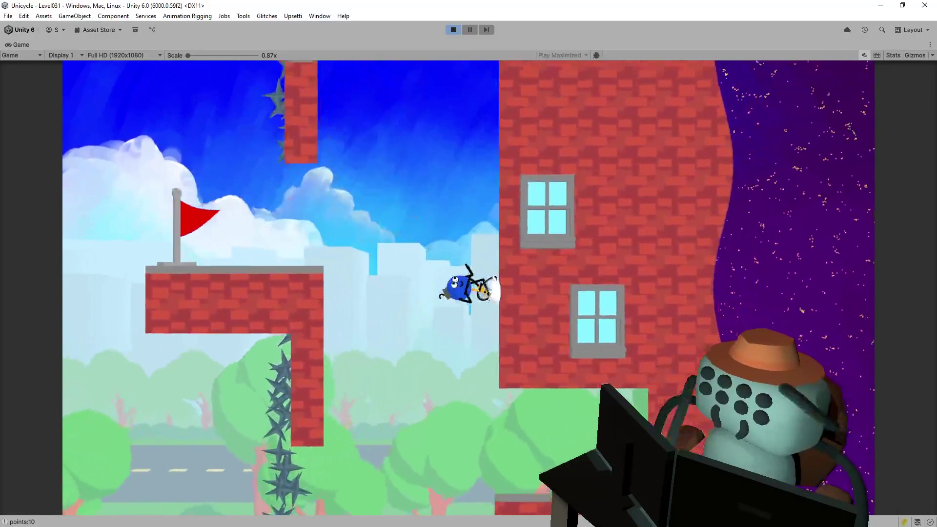
{"action": "key", "text": "Left"}
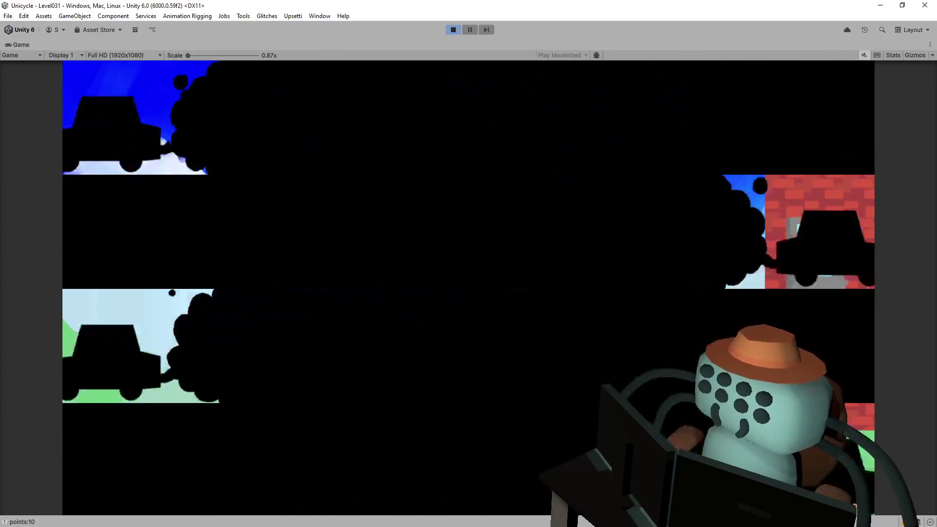
{"action": "key", "text": "Right"}
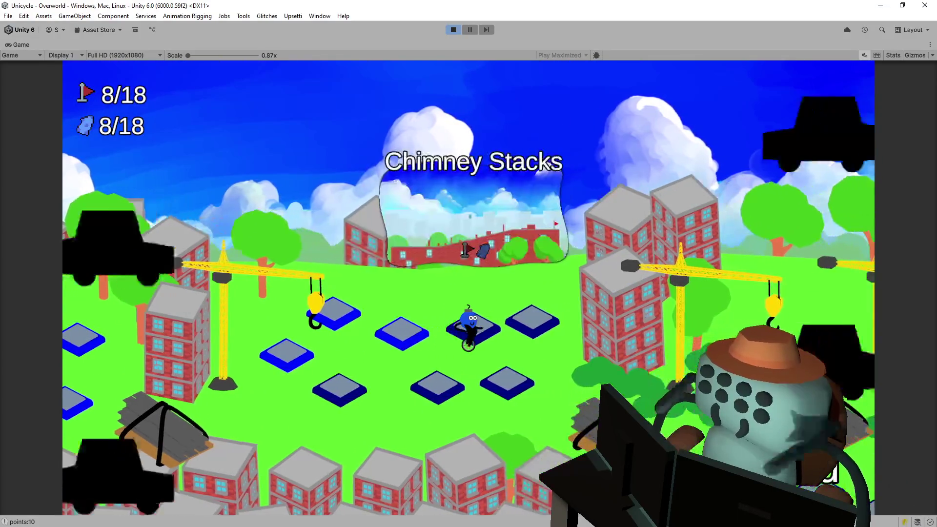
- Enter Chimney Stacks (Level032), flip up the rising rooftops to the flag, and exit at 9/18
{"action": "key", "text": "Return"}
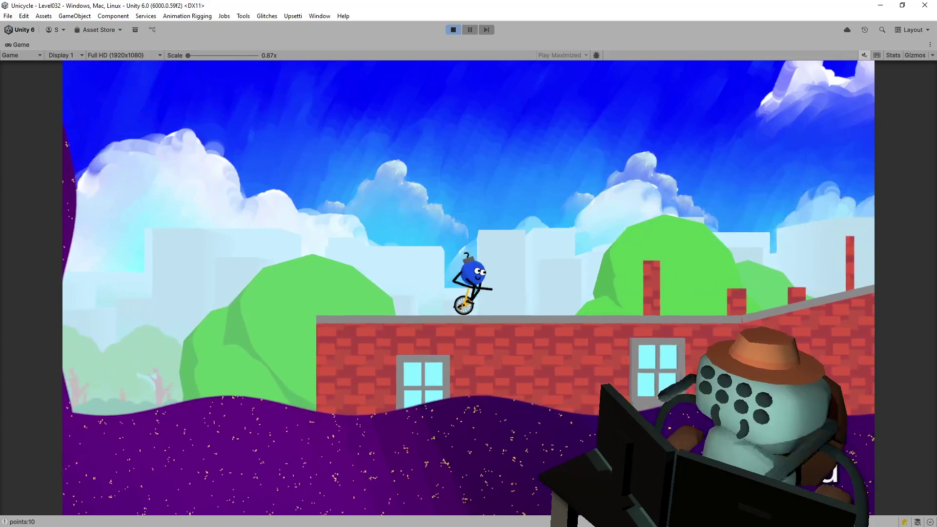
{"action": "key", "text": "Right"}
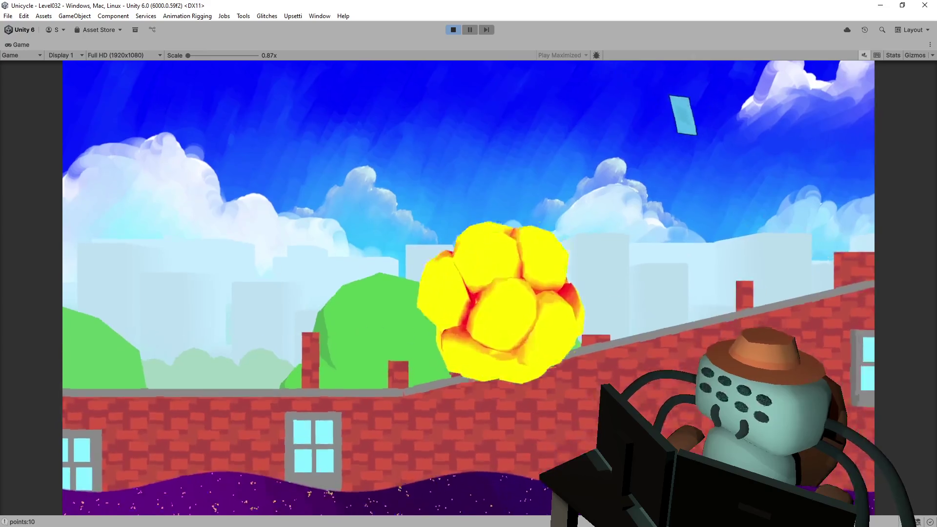
{"action": "key", "text": "Right"}
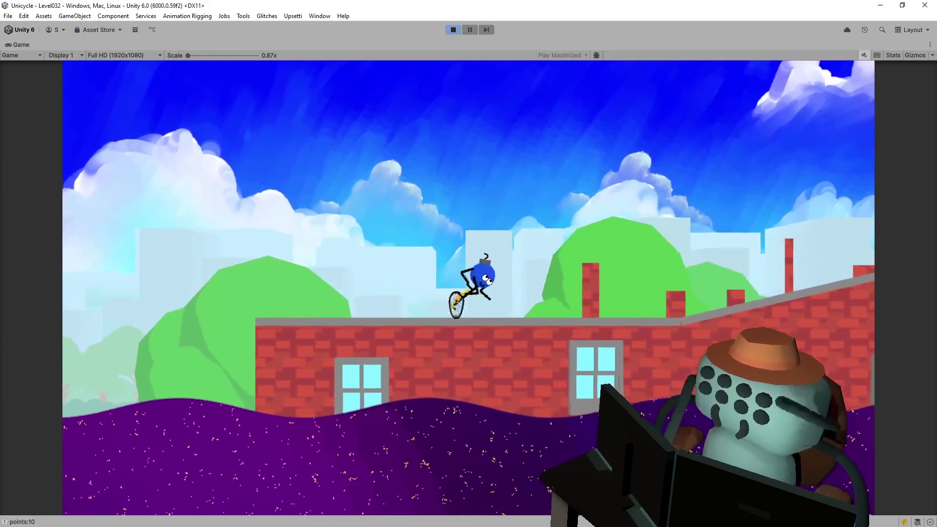
{"action": "key", "text": "Right"}
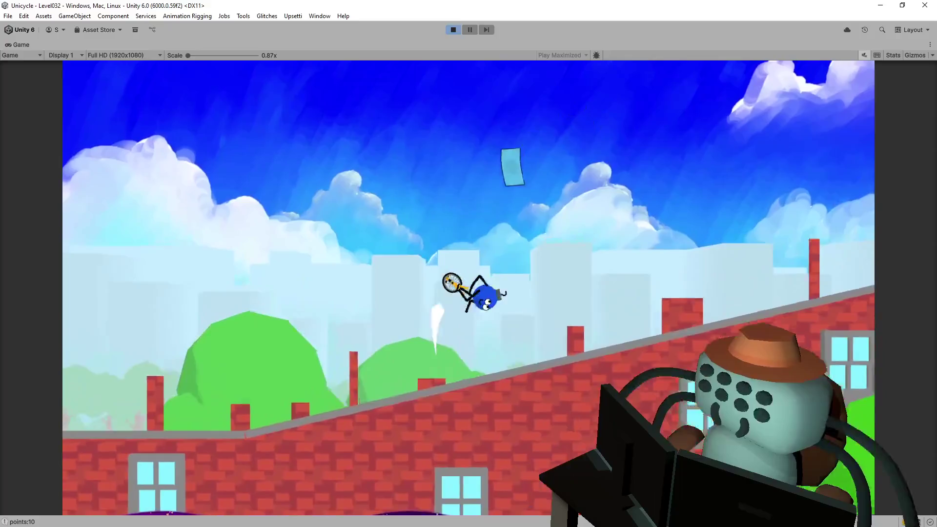
{"action": "key", "text": "Right"}
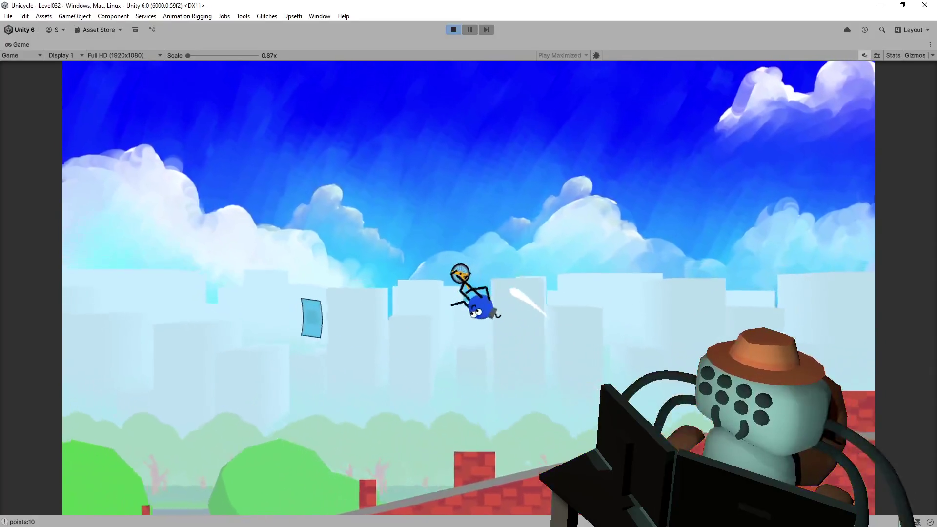
{"action": "key", "text": "Right"}
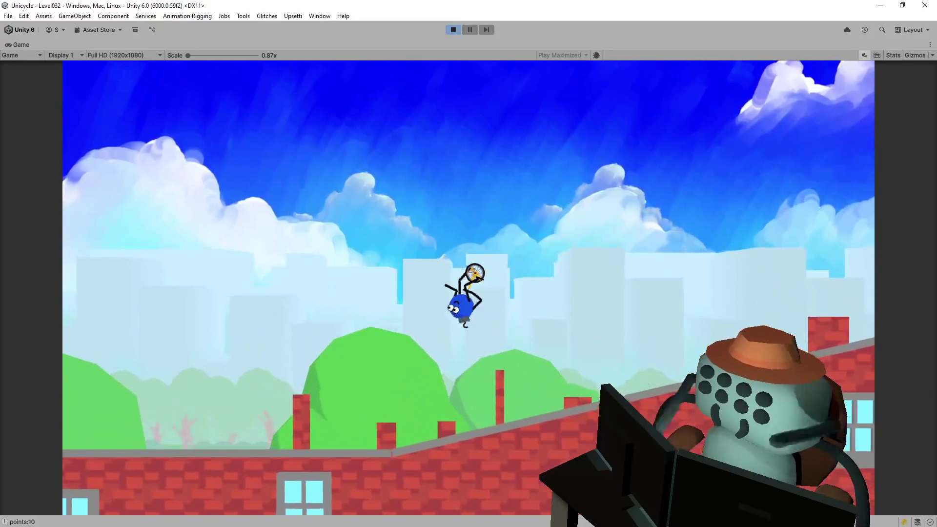
{"action": "key", "text": "Right"}
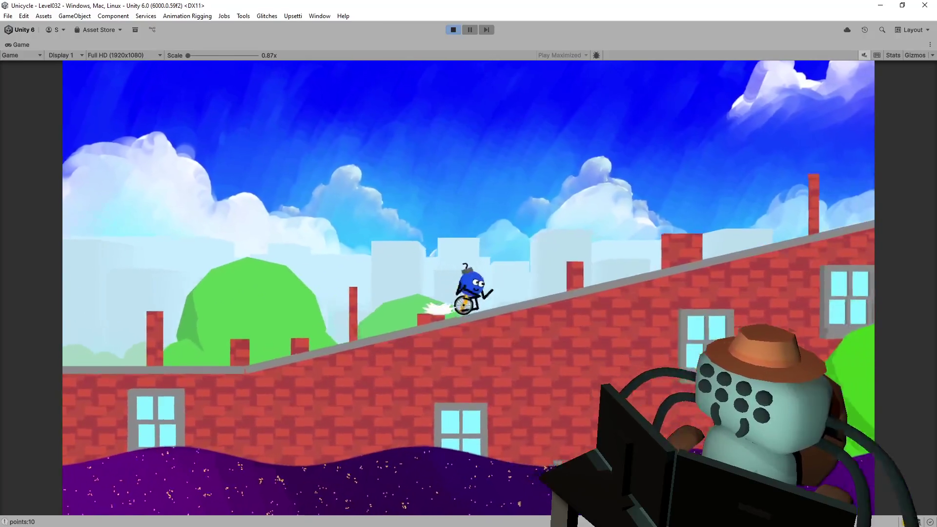
{"action": "key", "text": "Right"}
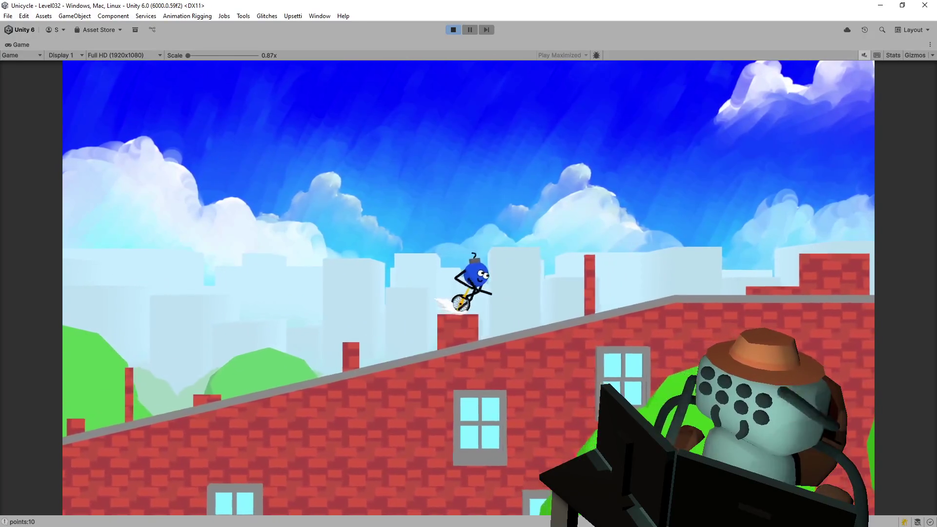
{"action": "key", "text": "Right"}
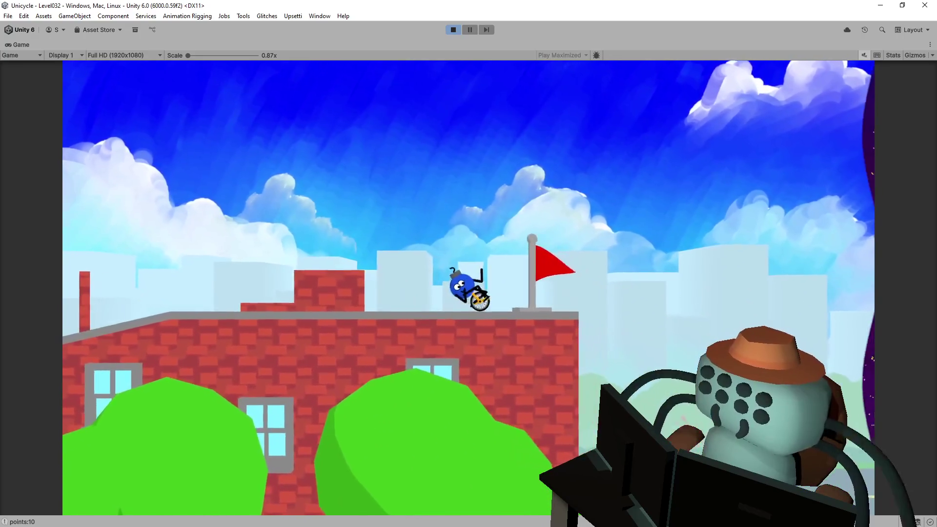
{"action": "key", "text": "space"}
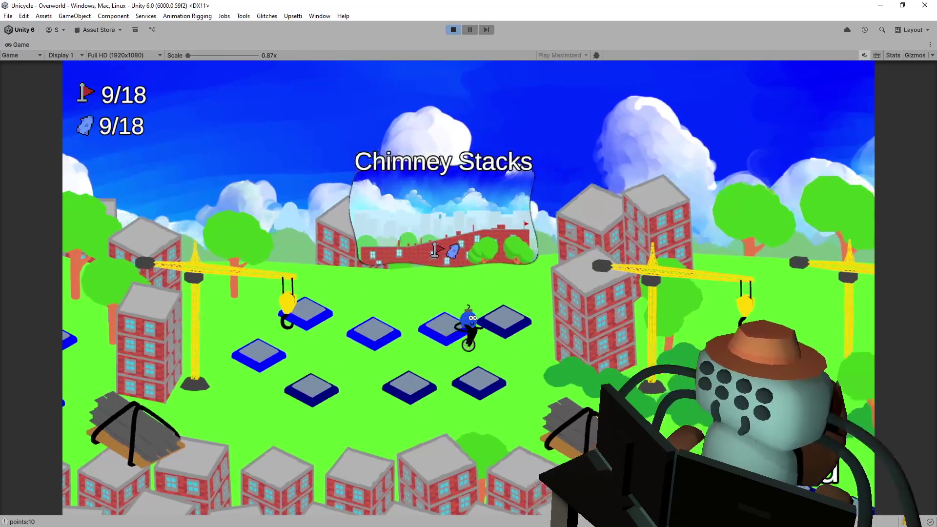
- Finish Level037 in 00:00:21 without the bill and leave the Level Complete screen
{"action": "key", "text": "space"}
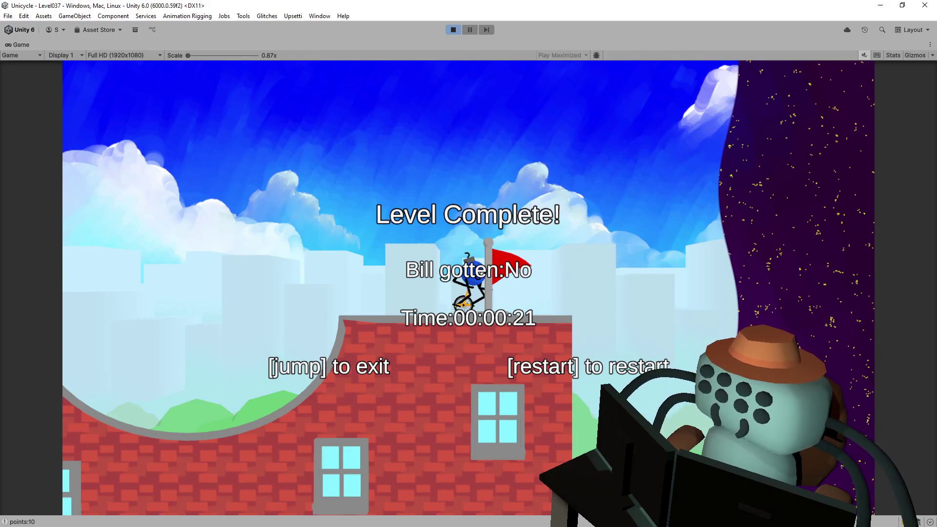
{"action": "key", "text": "space"}
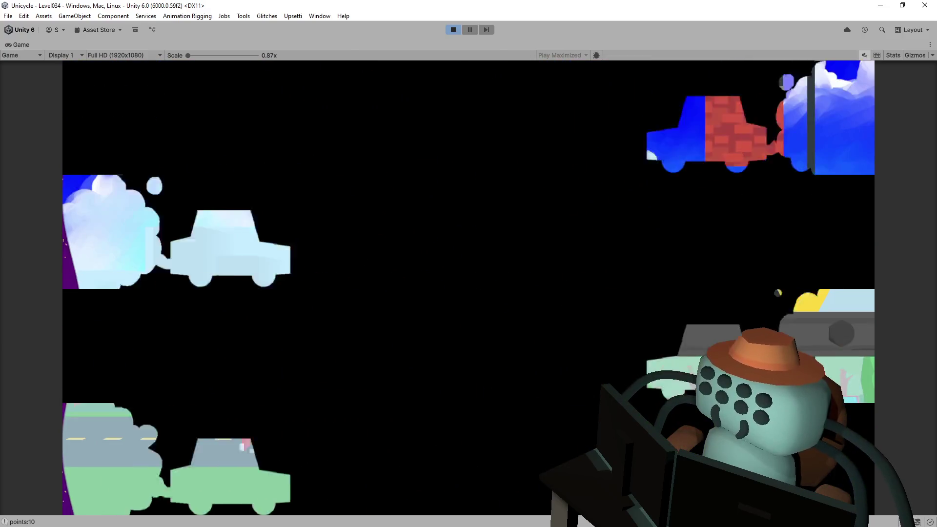
- Ride Level003 across the steel crane beams to the flag and exit to the overworld
{"action": "key", "text": "d"}
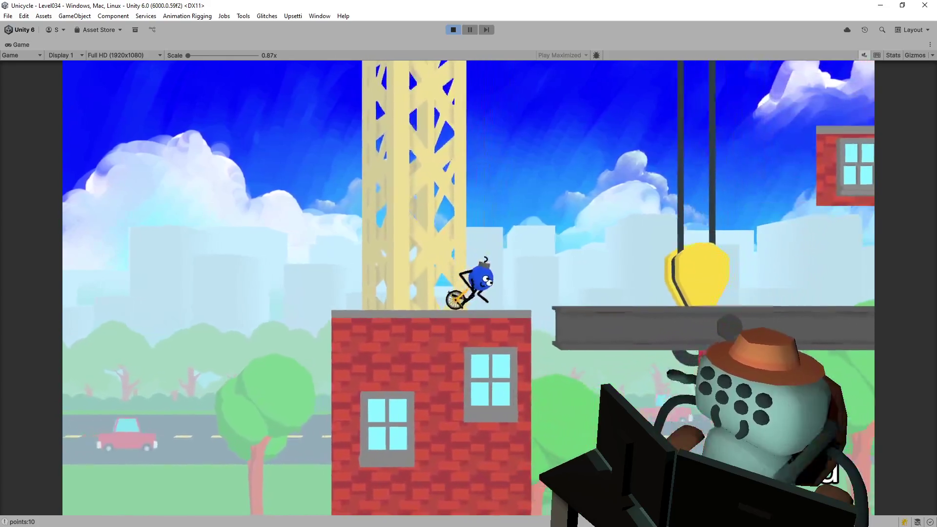
{"action": "key", "text": "space"}
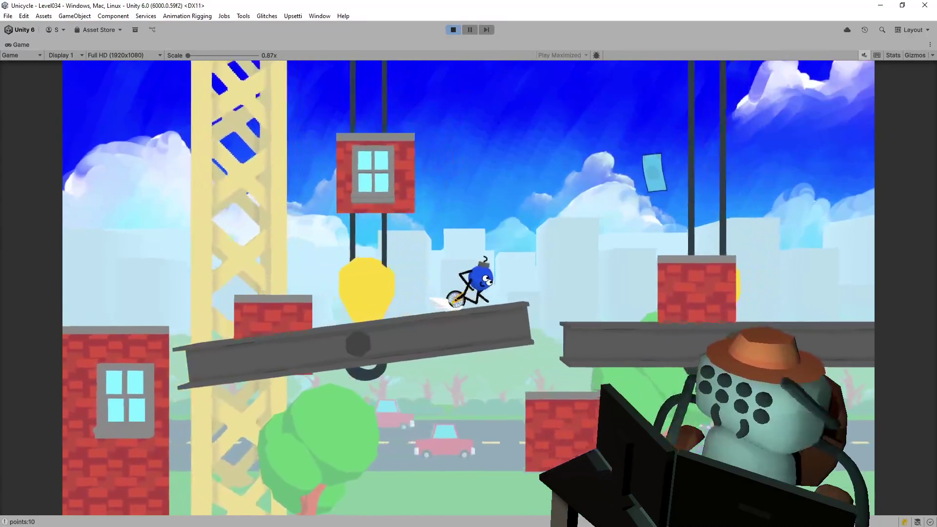
{"action": "key", "text": "space"}
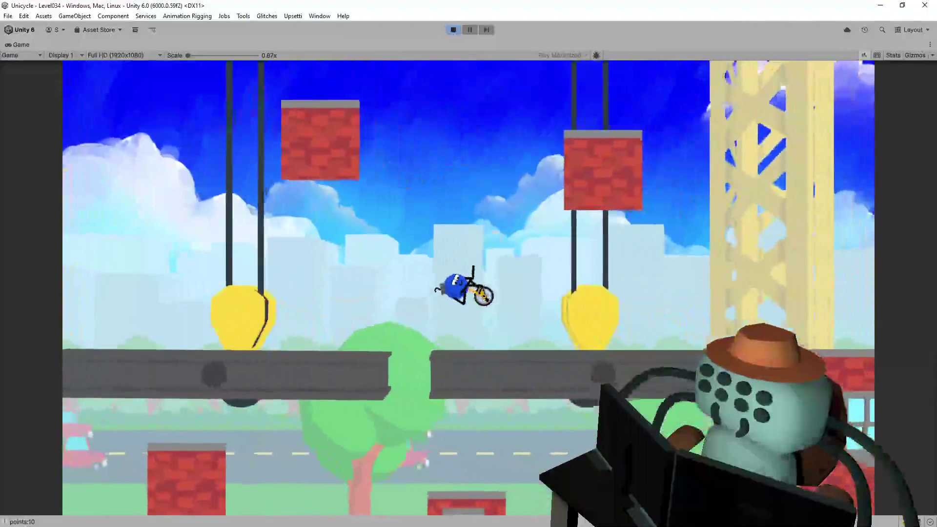
{"action": "key", "text": "space"}
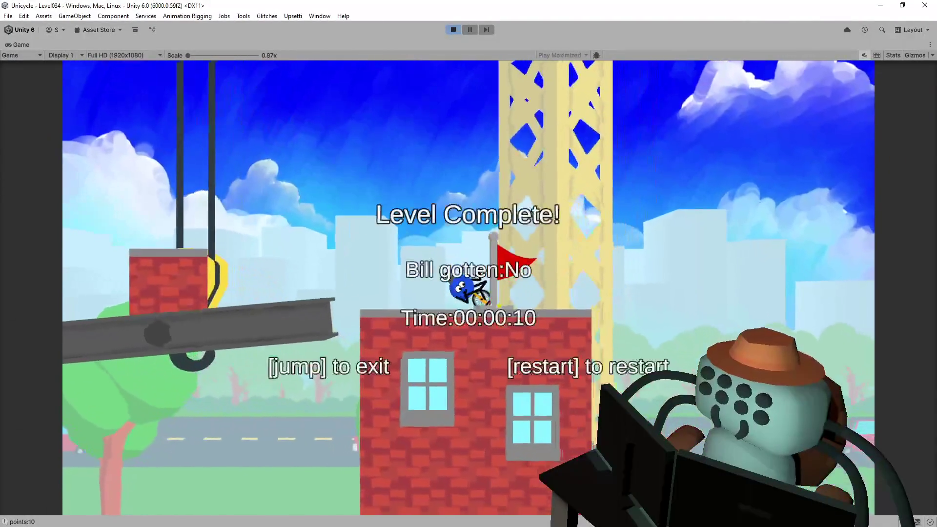
{"action": "key", "text": "space"}
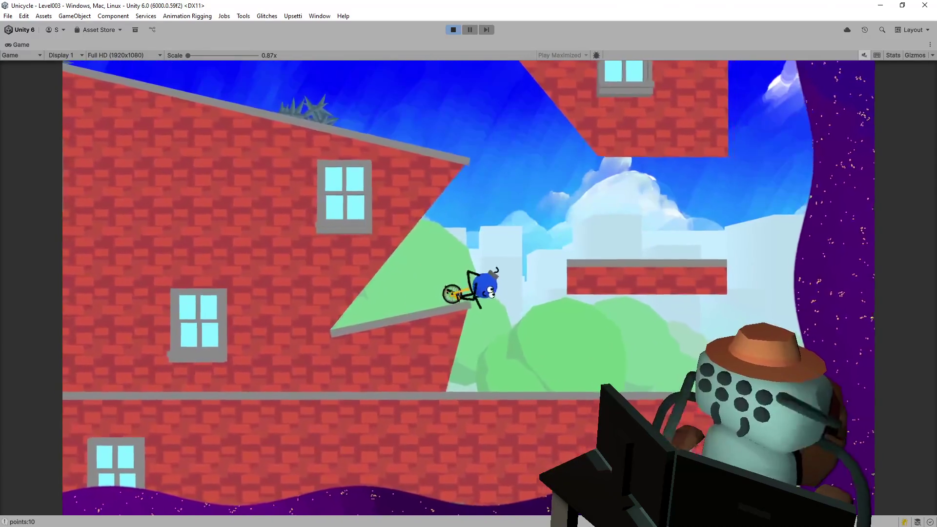
- In the next rooftop level, flip down the slope and leap onto the triangular platform toward the flag
{"action": "key", "text": "Left"}
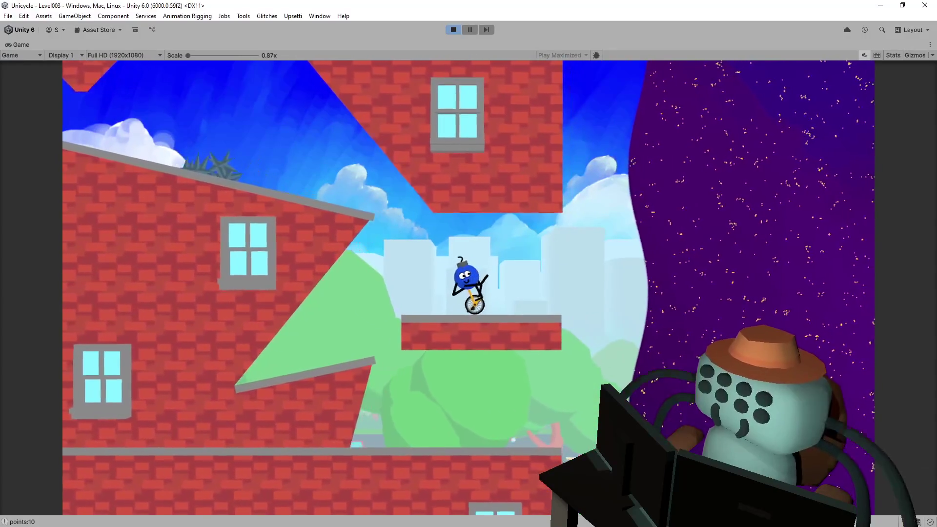
{"action": "key", "text": "space"}
{"action": "key", "text": "Left"}
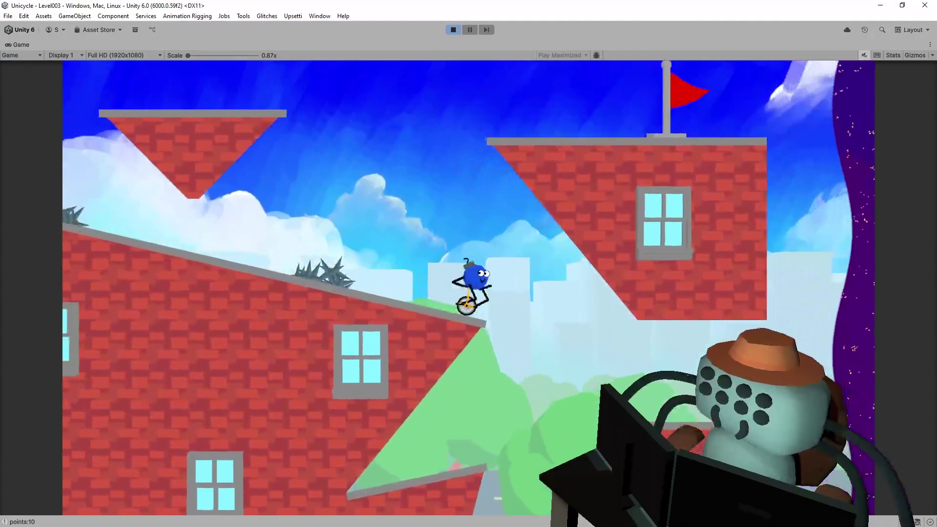
{"action": "key", "text": "Left"}
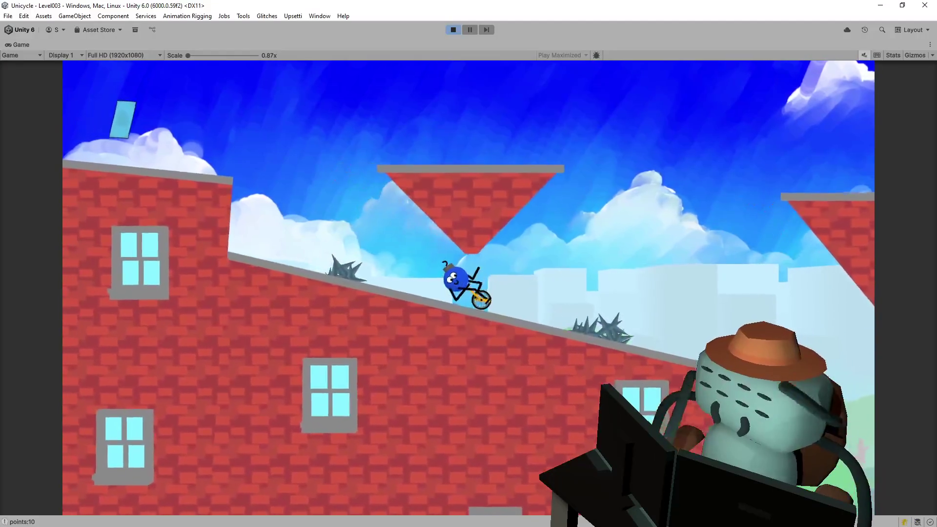
{"action": "key", "text": "Left"}
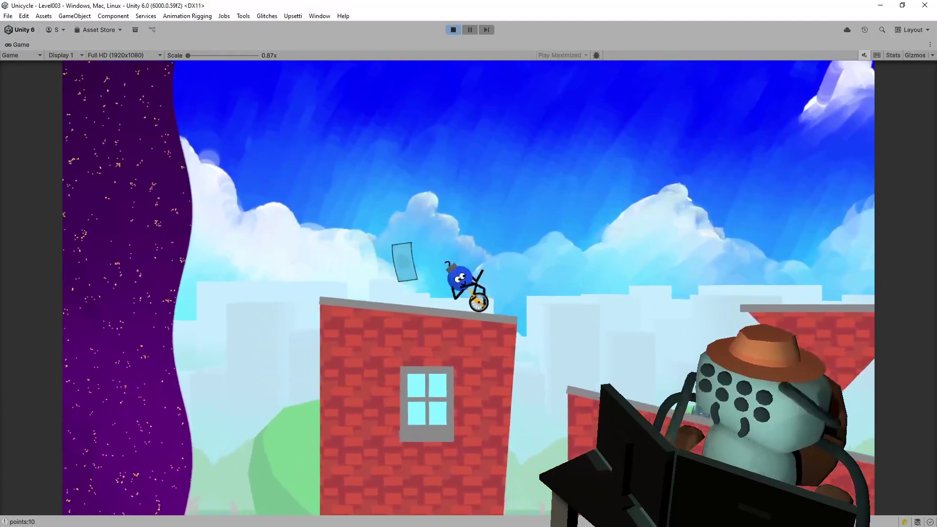
{"action": "key", "text": "Right"}
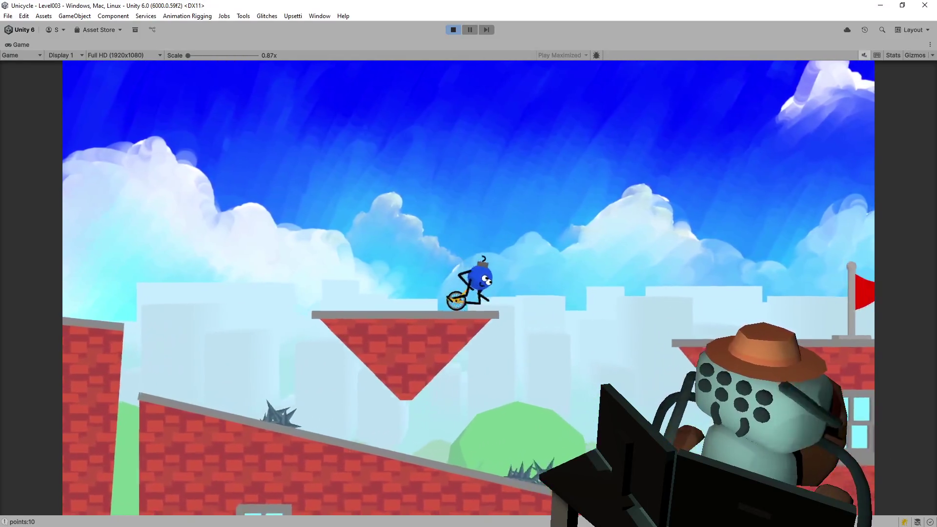
{"action": "key", "text": "Right"}
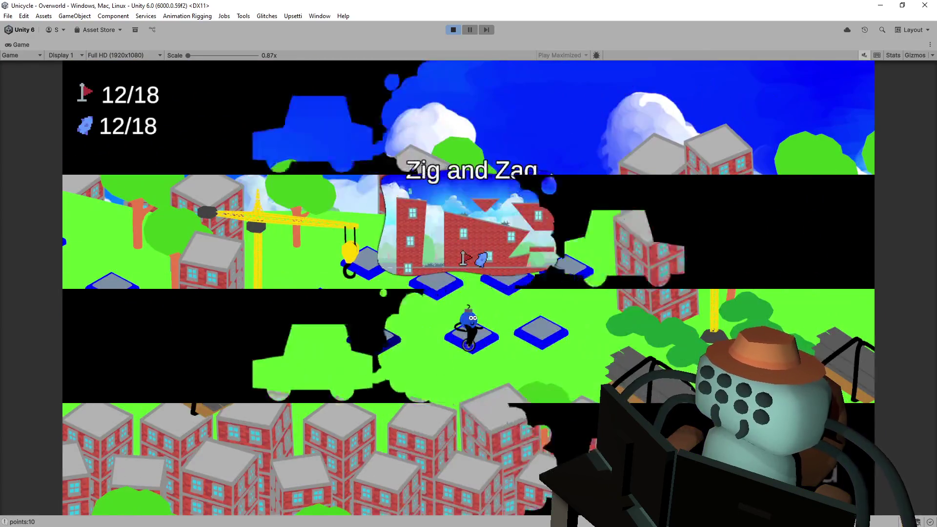
- Enter Pinwheels (Level035) and jump across the hanging crane girders onto the flag platform
{"action": "key", "text": "space"}
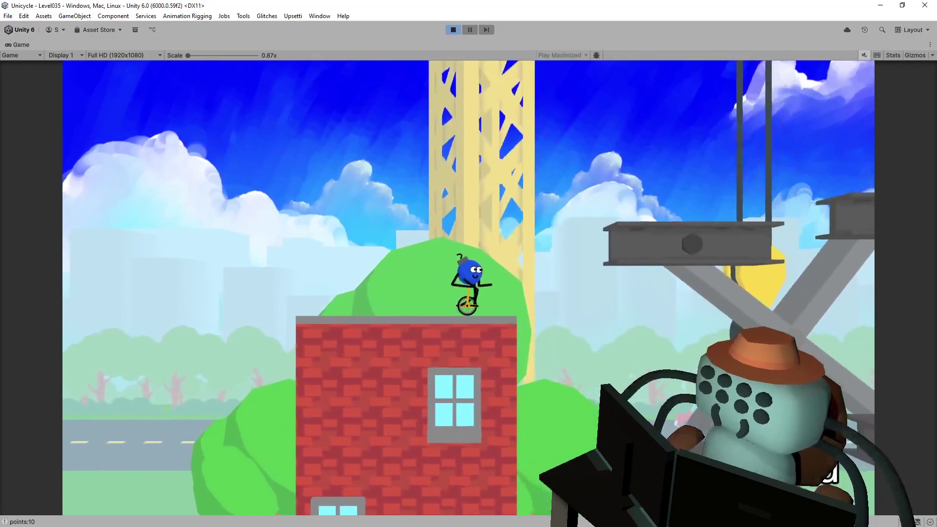
{"action": "key", "text": "space"}
{"action": "key", "text": "Right"}
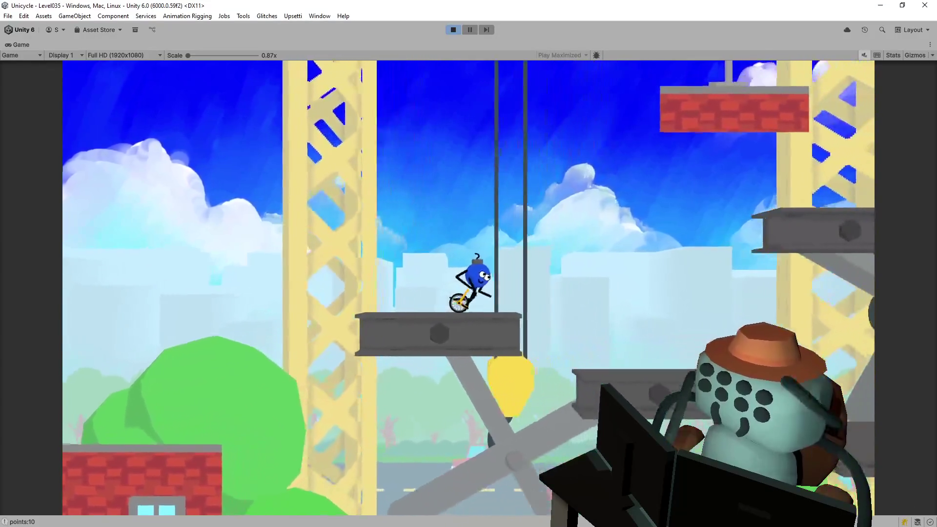
{"action": "key", "text": "space"}
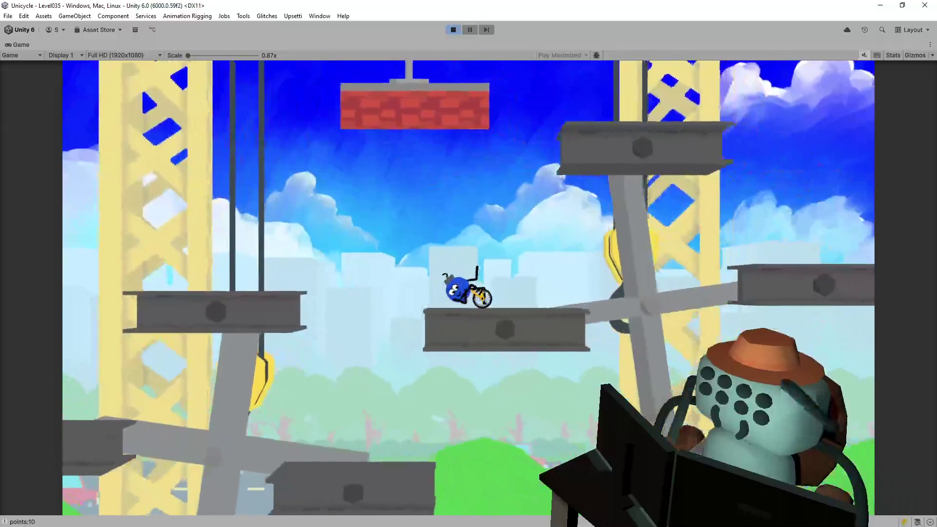
{"action": "key", "text": "Right"}
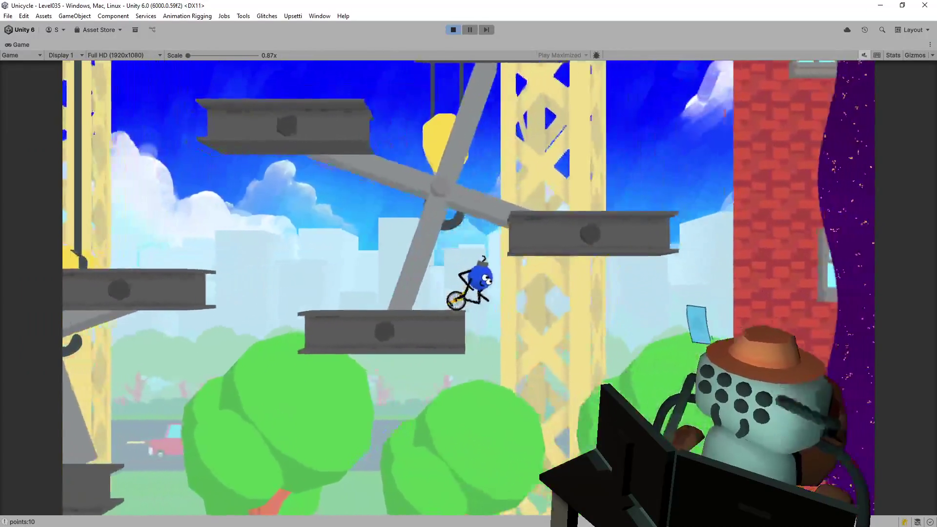
{"action": "key", "text": "space"}
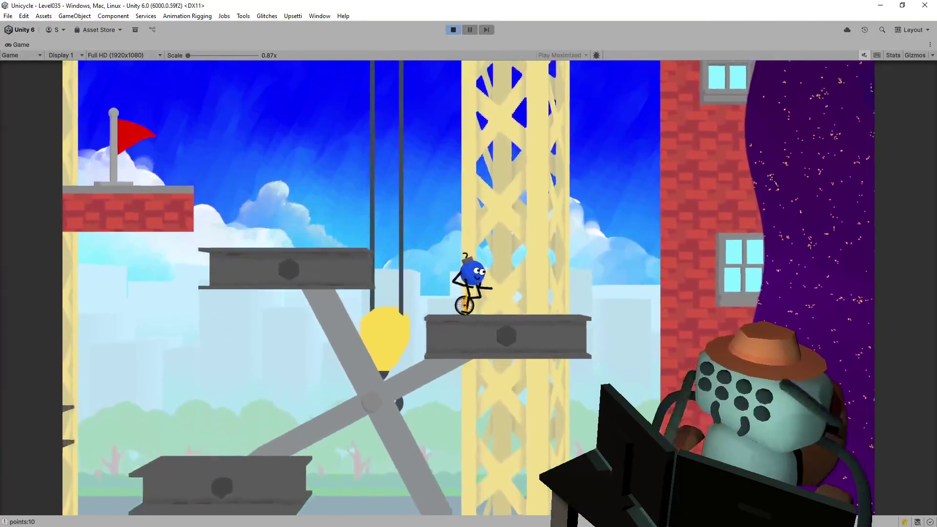
{"action": "key", "text": "space"}
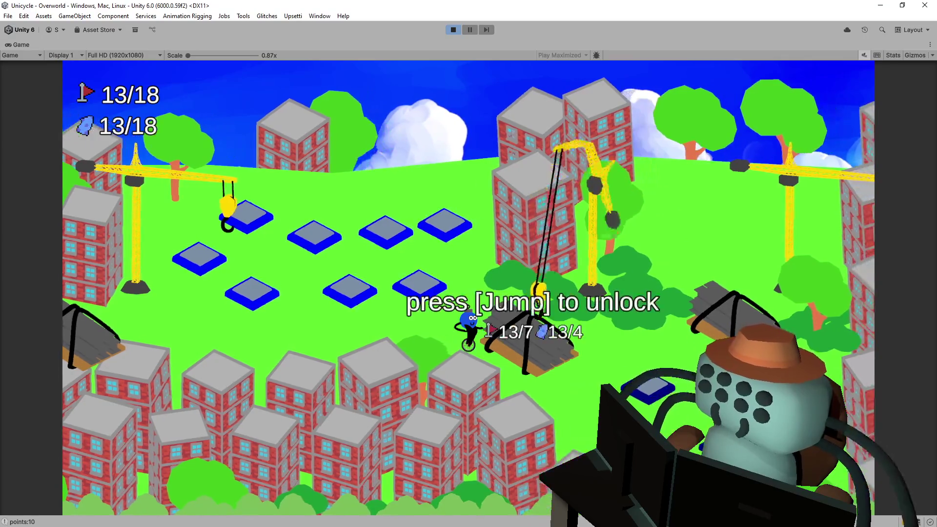
- Unlock the new area, enter Level021, and jump from the red block onto the tilting beam
{"action": "key", "text": "space"}
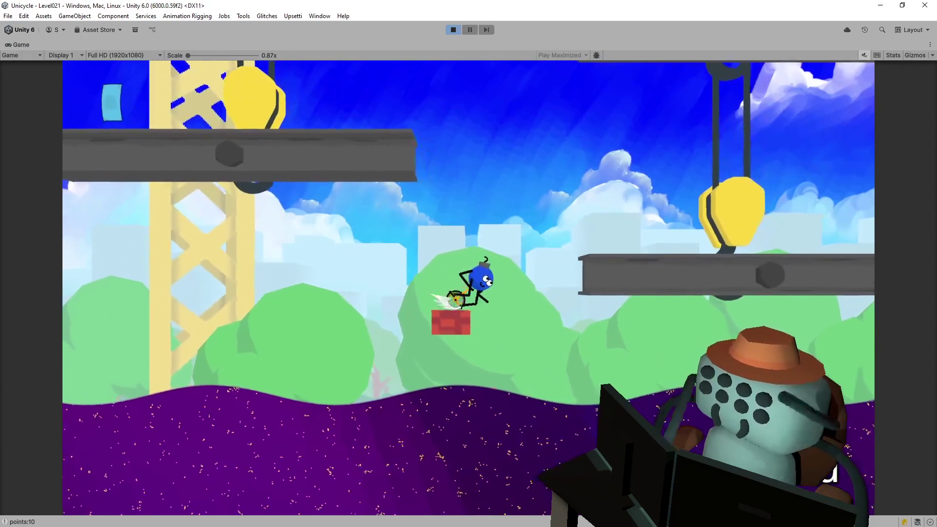
{"action": "key", "text": "space"}
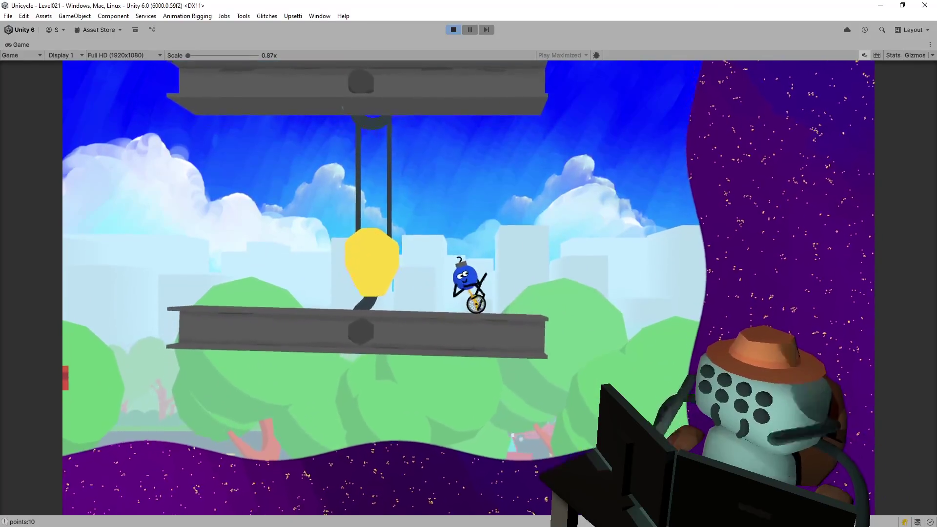
{"action": "key", "text": "space"}
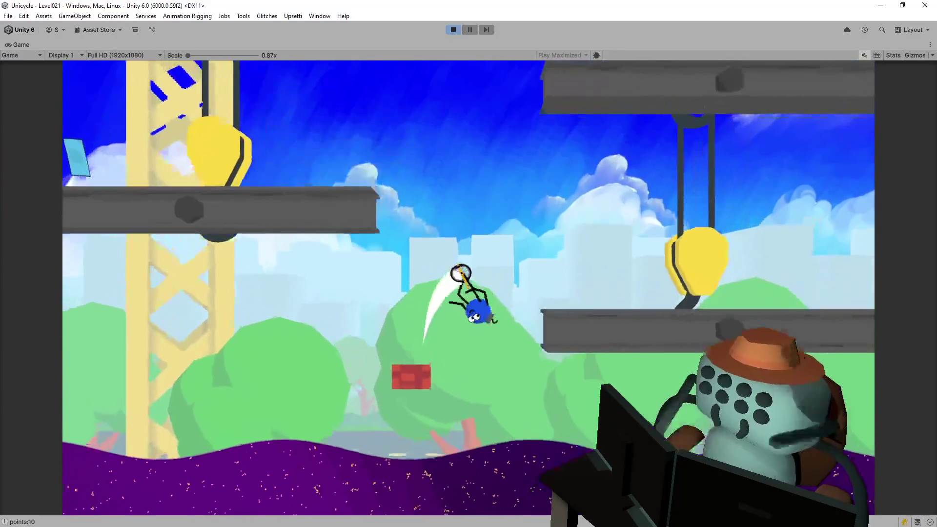
- Retry from the red checkpoint and ride the tilting beams across to the flag in 00:00:11
{"action": "key", "text": "r"}
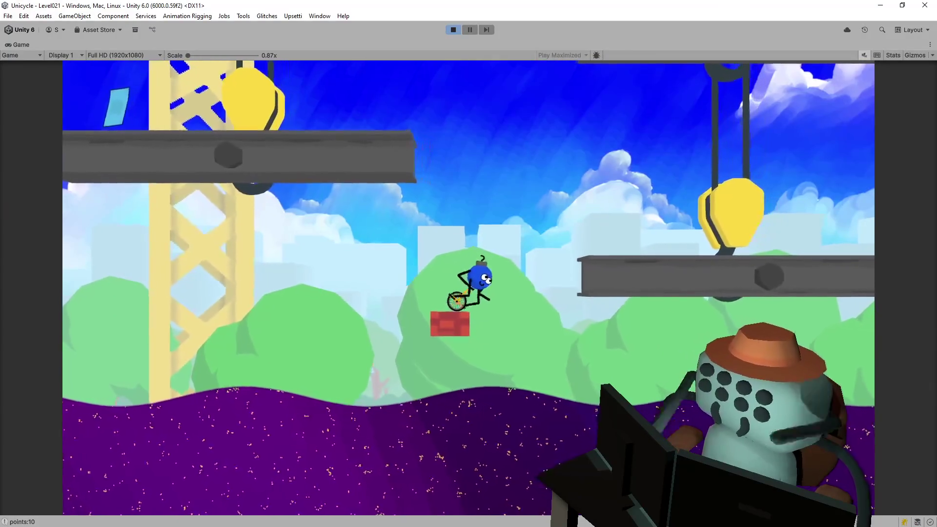
{"action": "key", "text": "Right"}
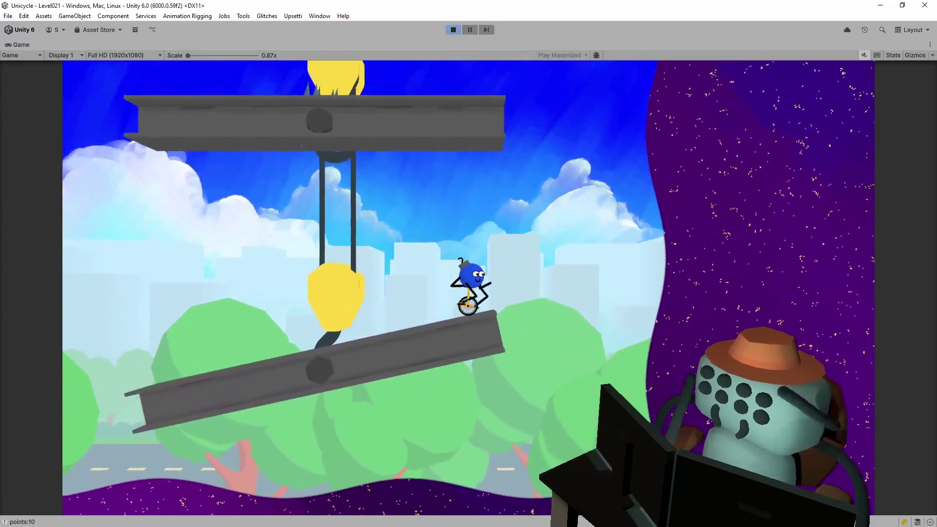
{"action": "key", "text": "Left"}
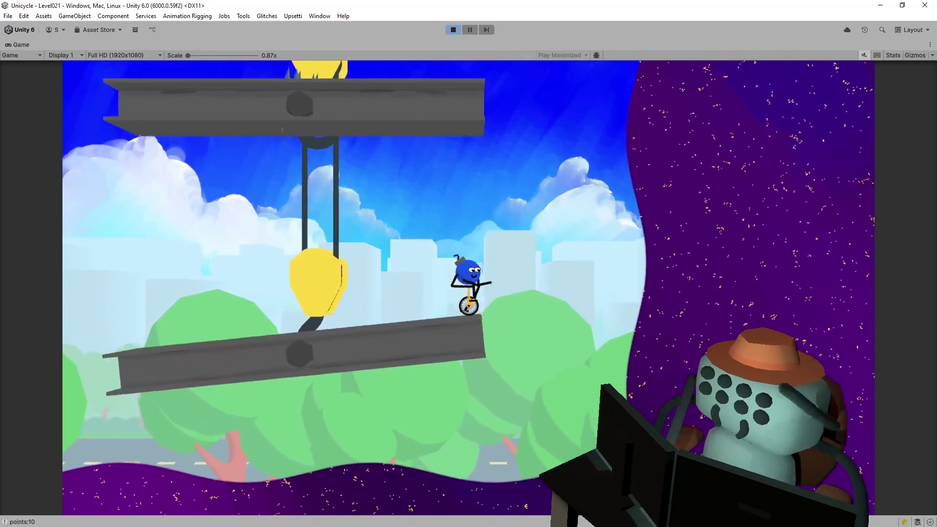
{"action": "key", "text": "Left"}
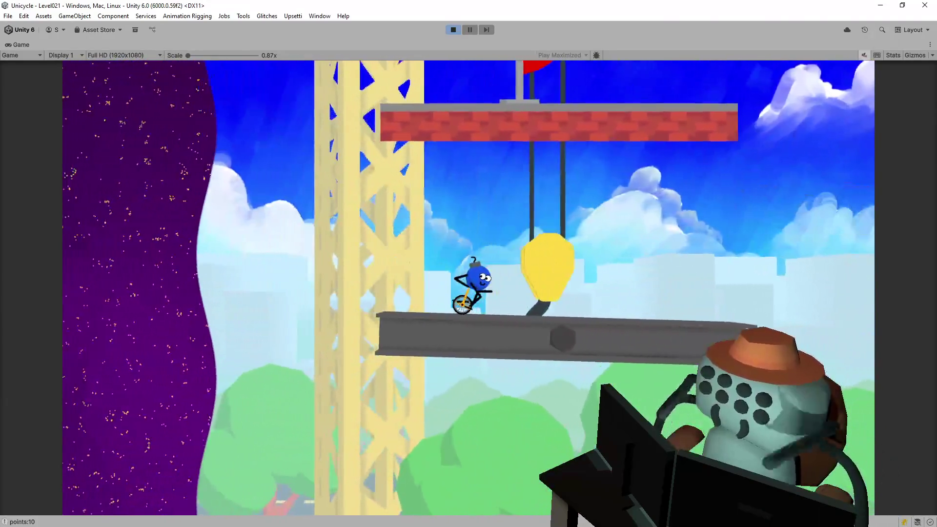
{"action": "key", "text": "Right"}
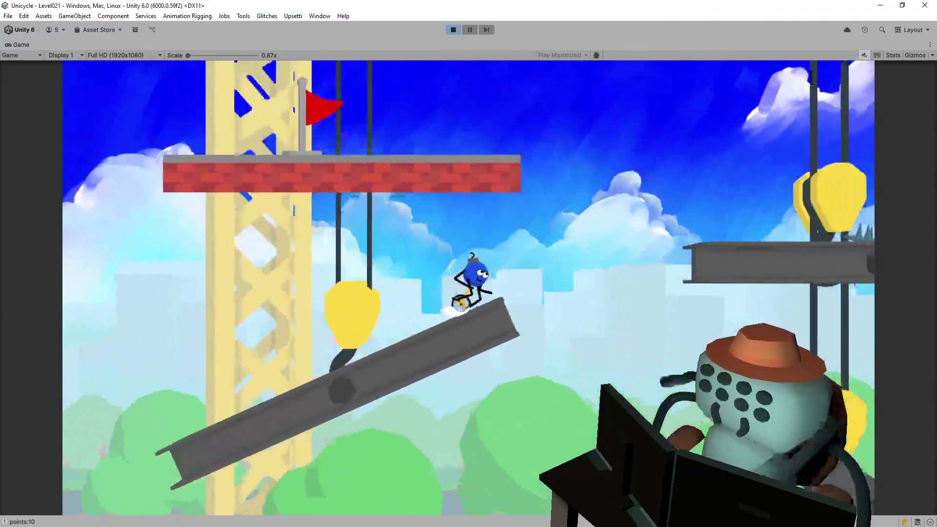
{"action": "key", "text": "Right"}
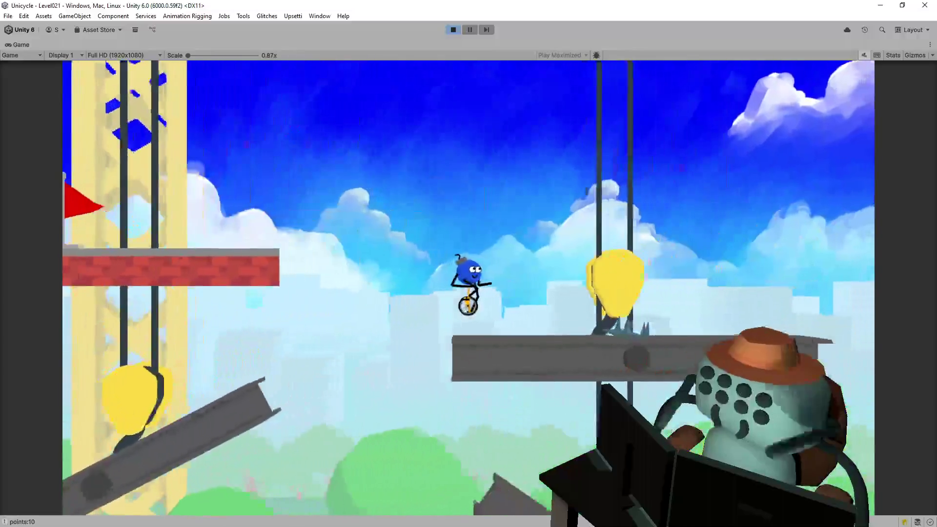
{"action": "key", "text": "Right"}
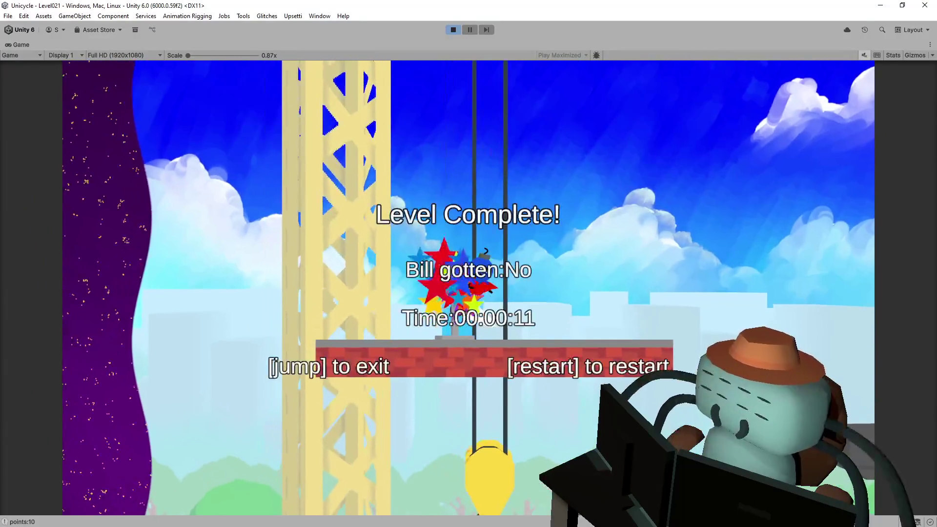
- Exit Level021, clear Level002, and return to the overworld at 15/18 beside Back Alley
{"action": "key", "text": "space"}
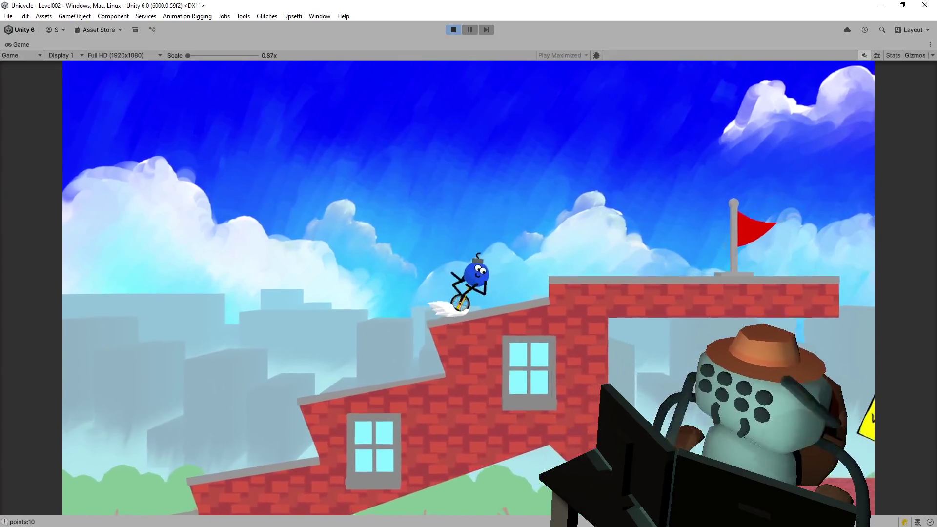
{"action": "key", "text": "space"}
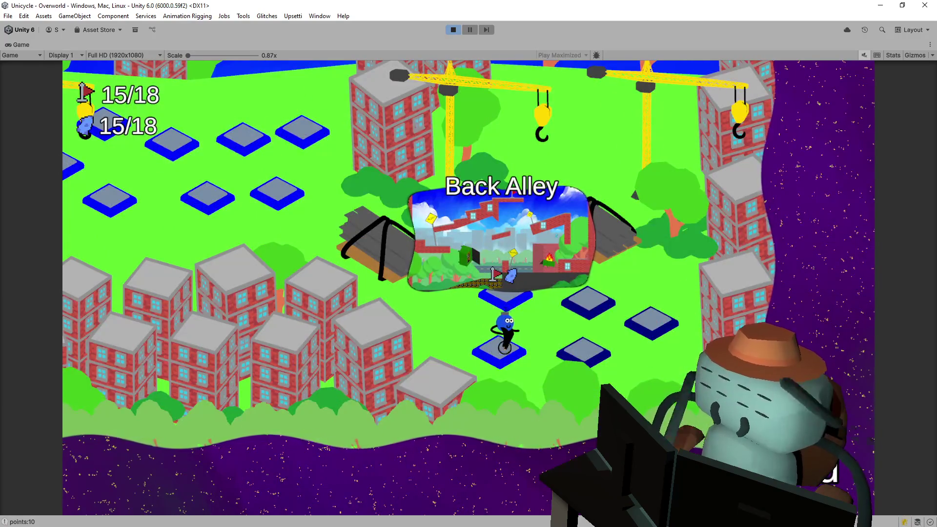
- Enter Back Alley (Level050), flip across the rooftops and over the spike to the flag, then exit
{"action": "key", "text": "space"}
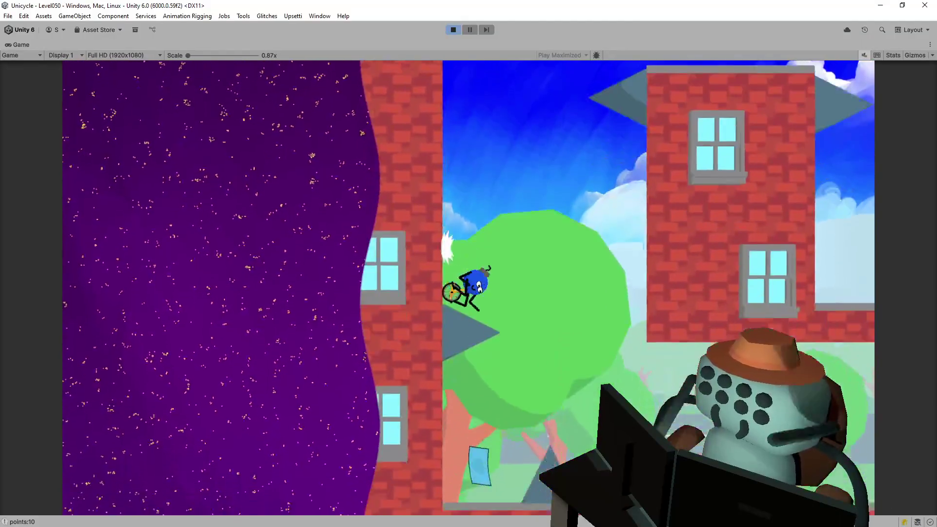
{"action": "key", "text": "space"}
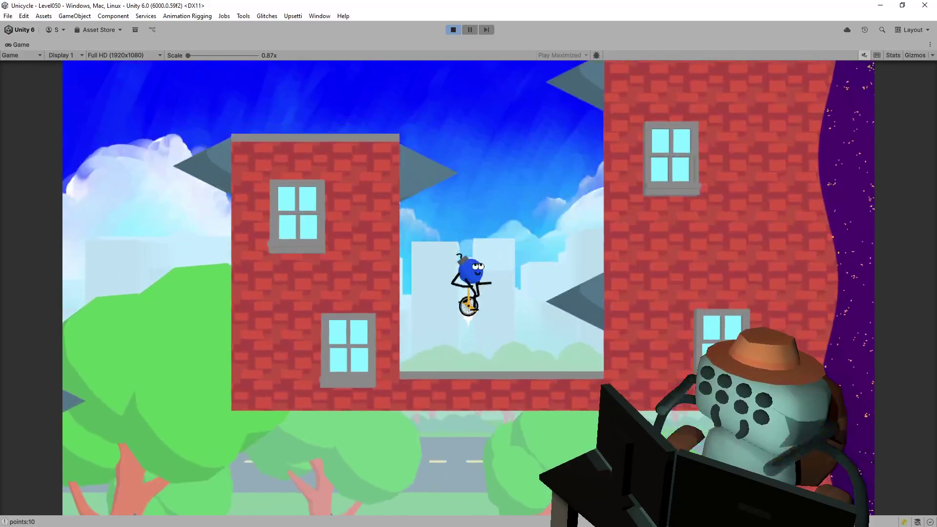
{"action": "key", "text": "space"}
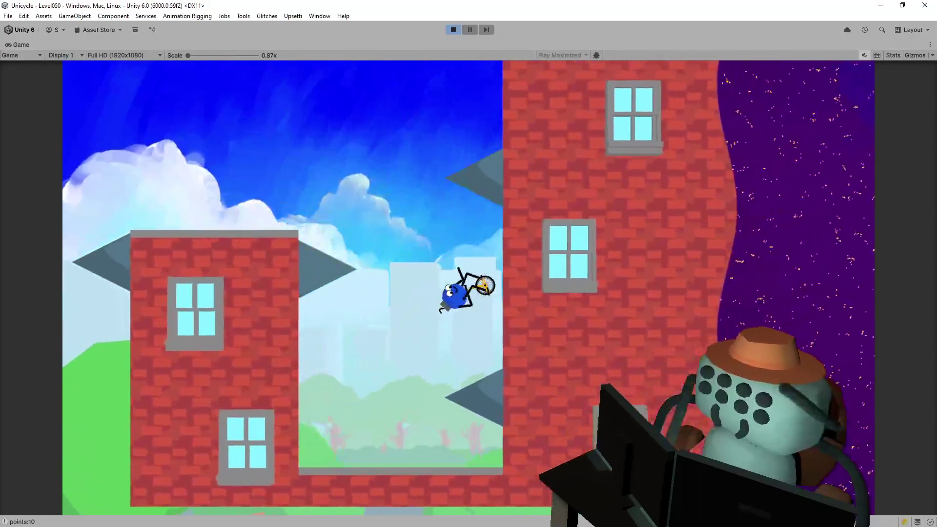
{"action": "key", "text": "space"}
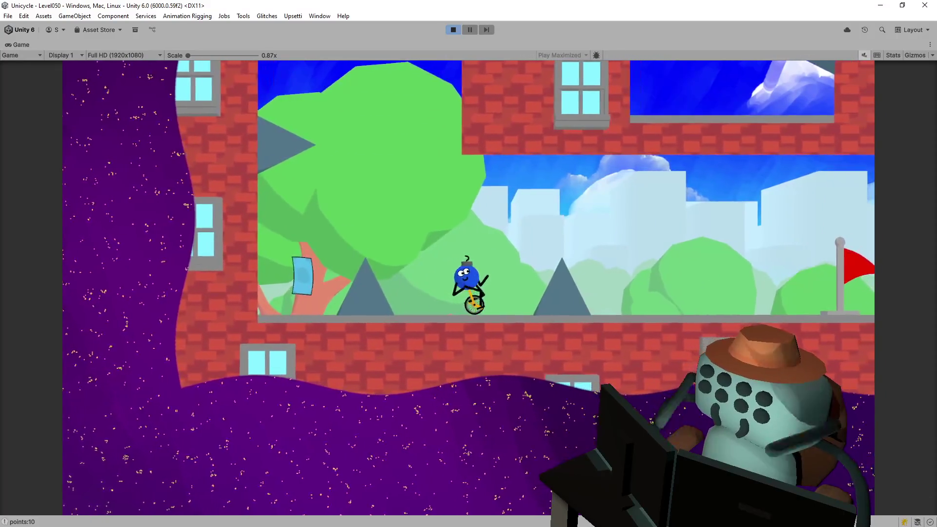
{"action": "key", "text": "space"}
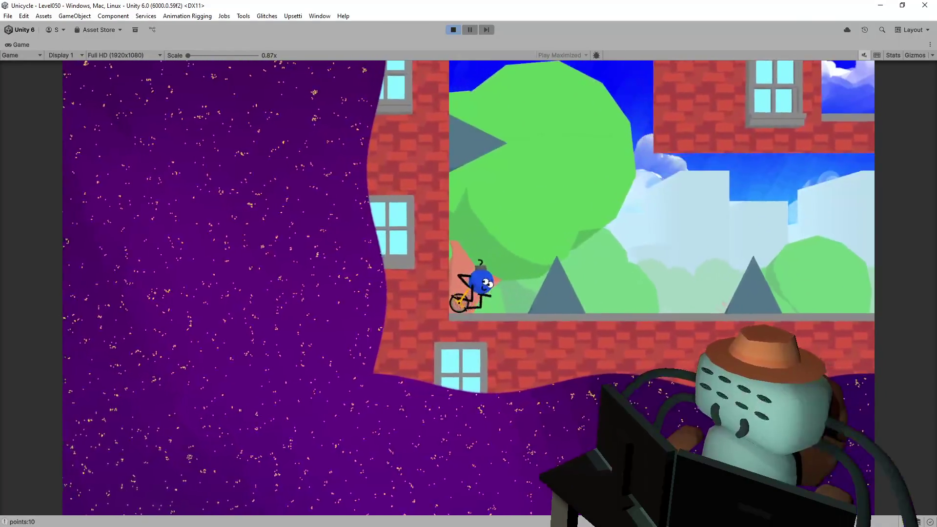
{"action": "key", "text": "space"}
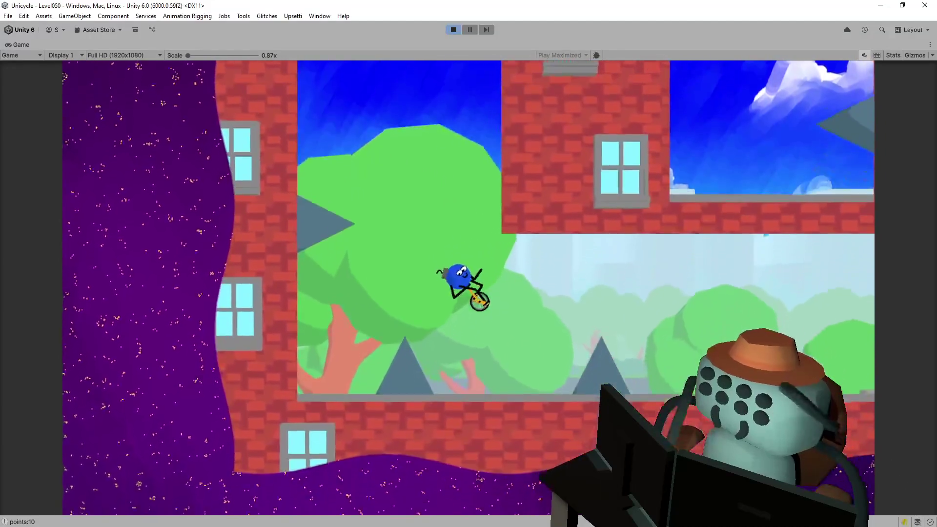
{"action": "key", "text": "space"}
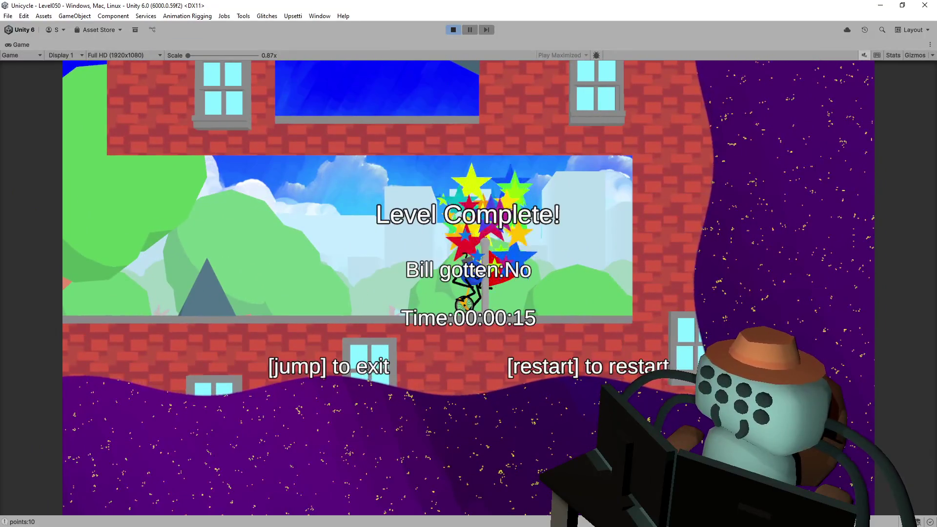
{"action": "key", "text": "space"}
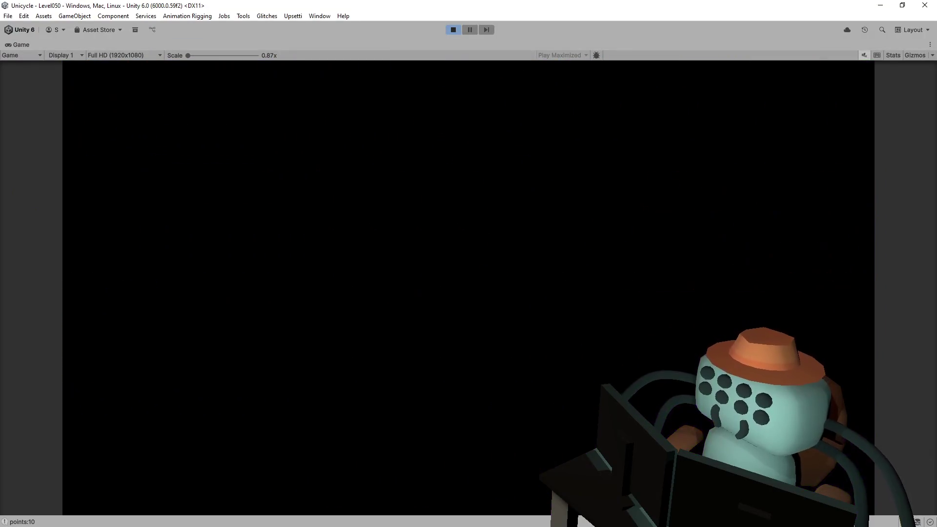
- Ride to Slither (Level040), clear it in 00:00:20, and return to the overworld at 17/18
{"action": "key", "text": "Right"}
{"action": "key", "text": "space"}
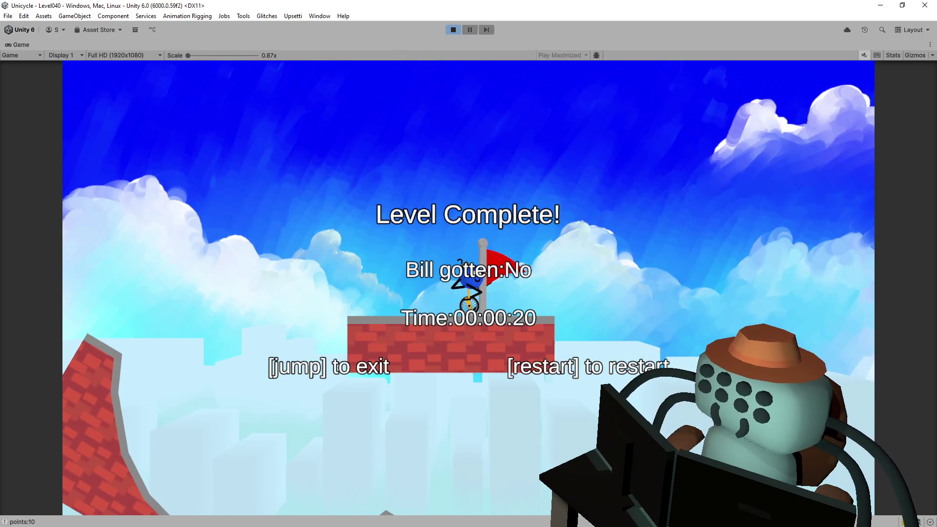
{"action": "key", "text": "space"}
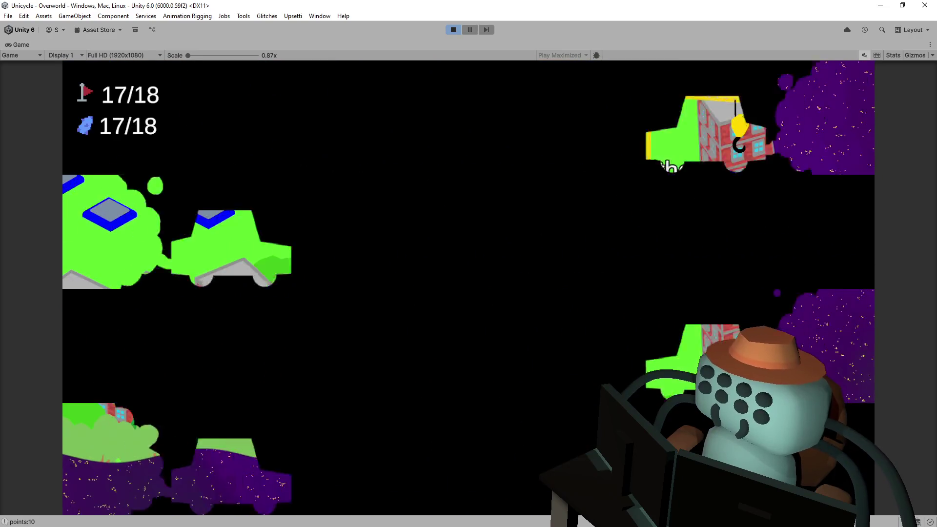
- Enter Finess Required (Level048) from the lower-left node and climb the brick ledges
{"action": "key", "text": "Left"}
{"action": "key", "text": "space"}
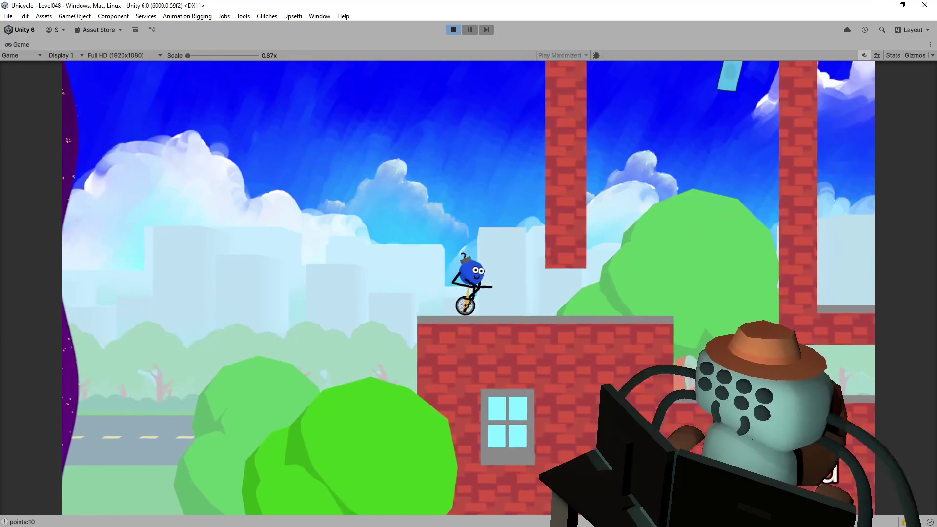
{"action": "key", "text": "Right"}
{"action": "key", "text": "space"}
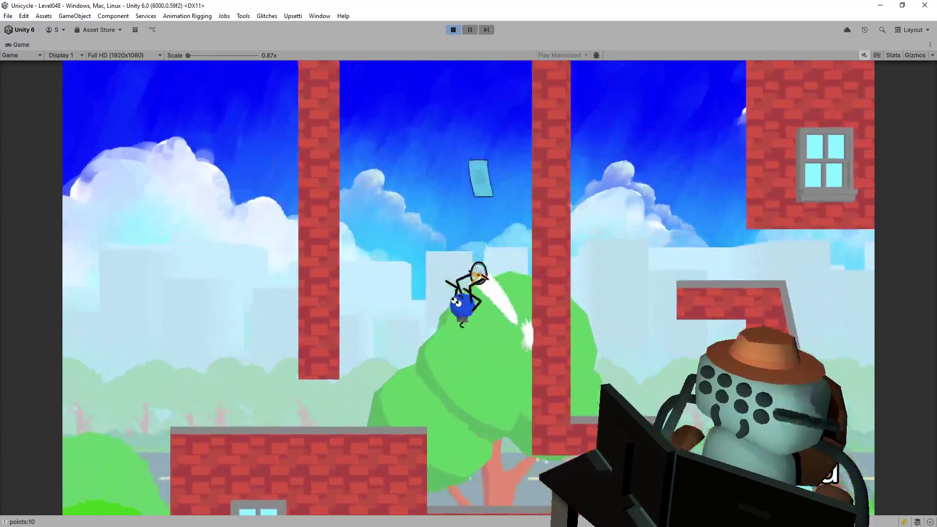
{"action": "key", "text": "space"}
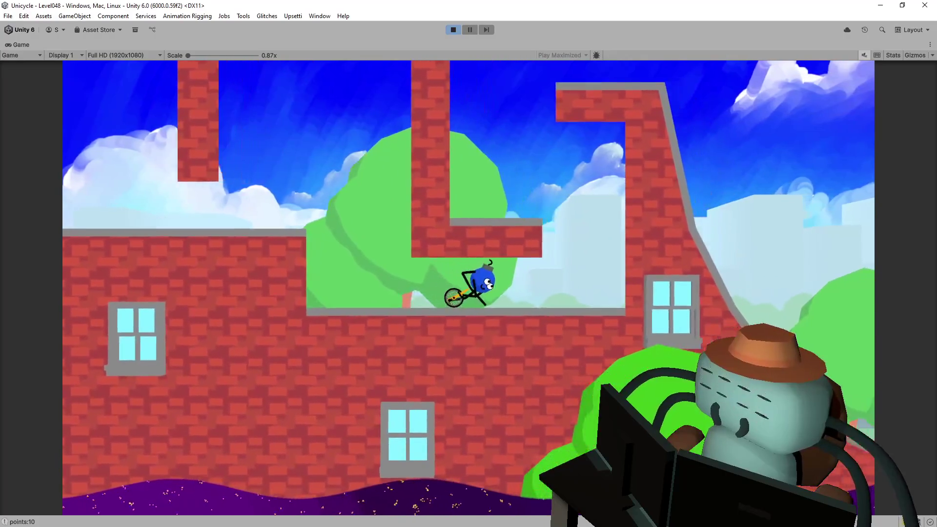
{"action": "key", "text": "space"}
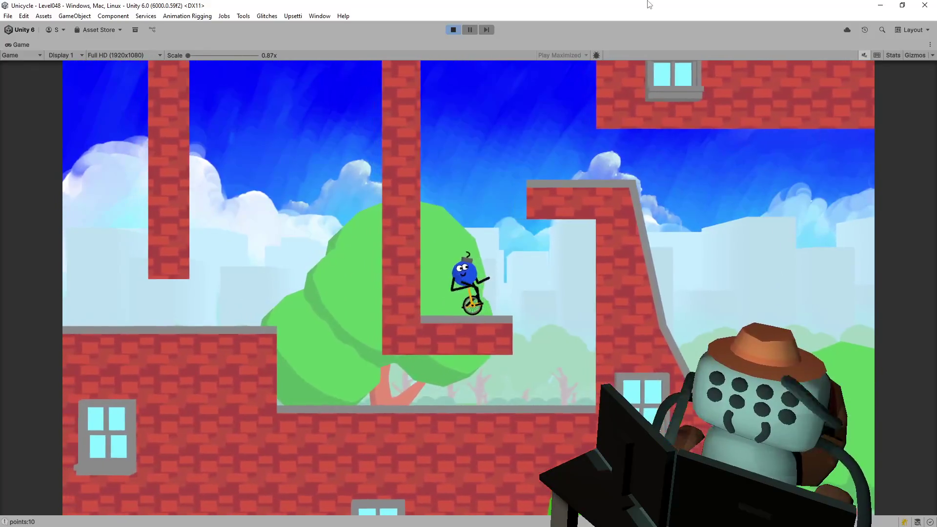
- Jump onto the higher ledge, ride to the red flag, and exit with 18/18 collected
{"action": "key", "text": "space"}
{"action": "key", "text": "Right"}
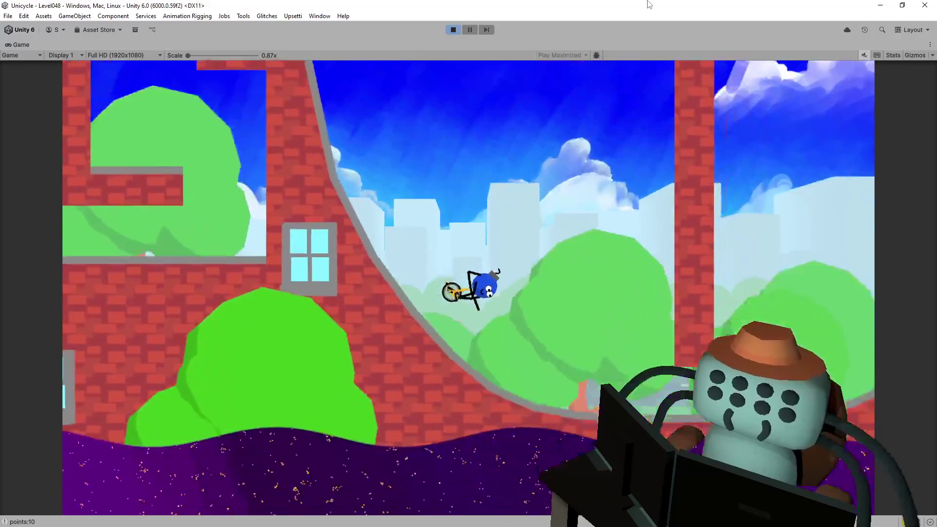
{"action": "key", "text": "space"}
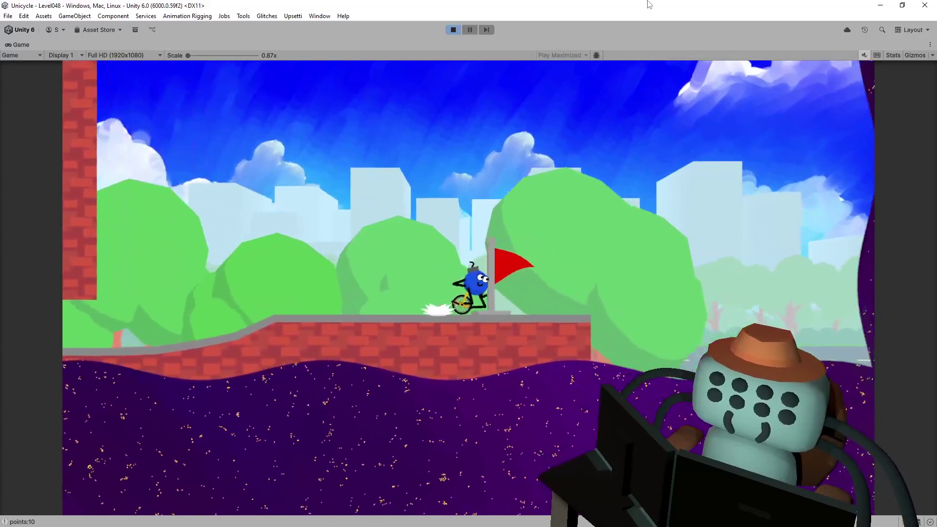
{"action": "key", "text": "space"}
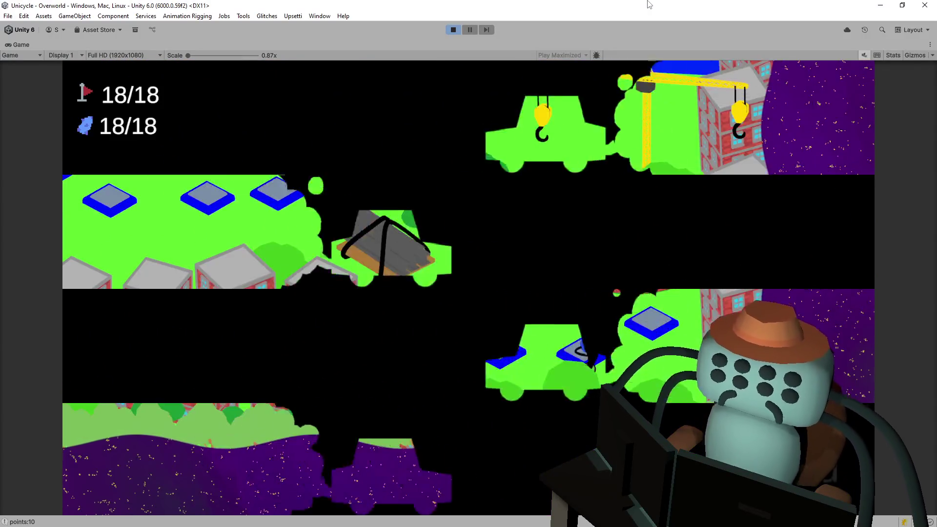
- Ride left and up to the locked gate node, unlock it, and keep riding across the overworld
{"action": "key", "text": "Left"}
{"action": "key", "text": "Up"}
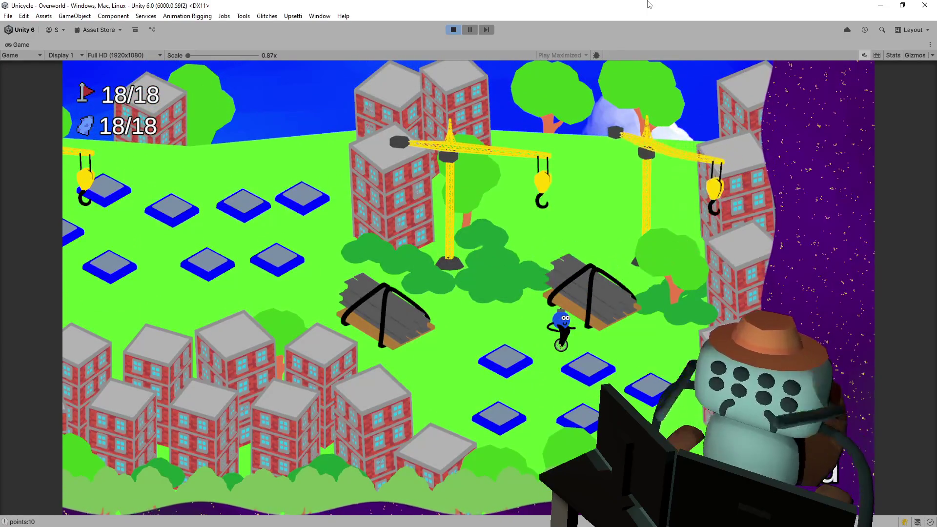
{"action": "key", "text": "Left"}
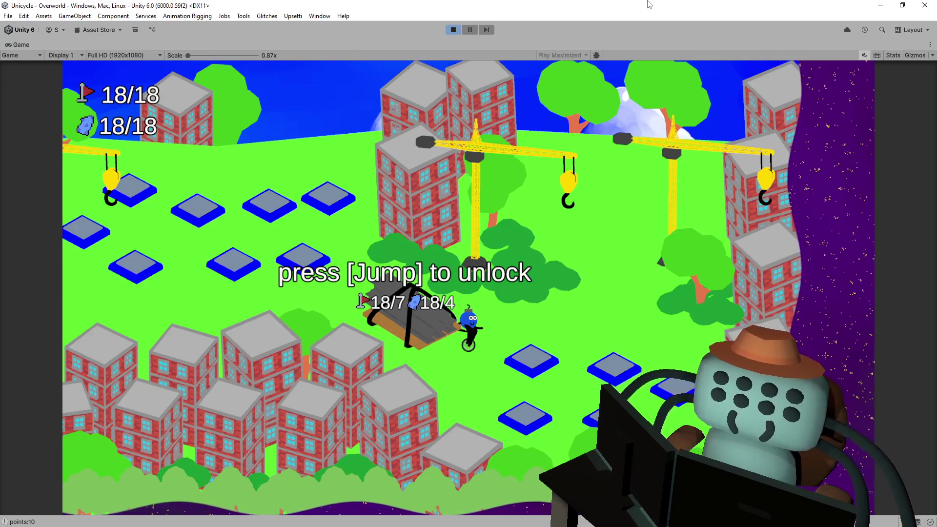
{"action": "key", "text": "space"}
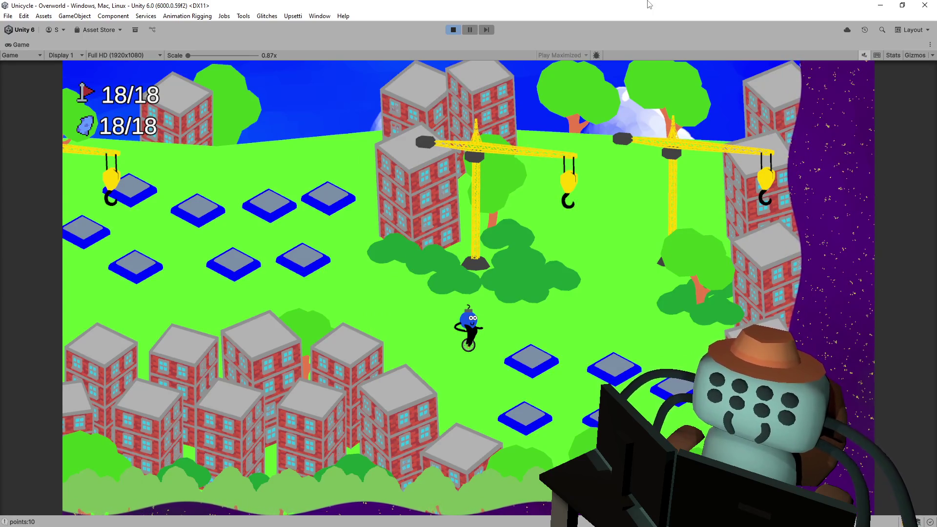
{"action": "key", "text": "Up"}
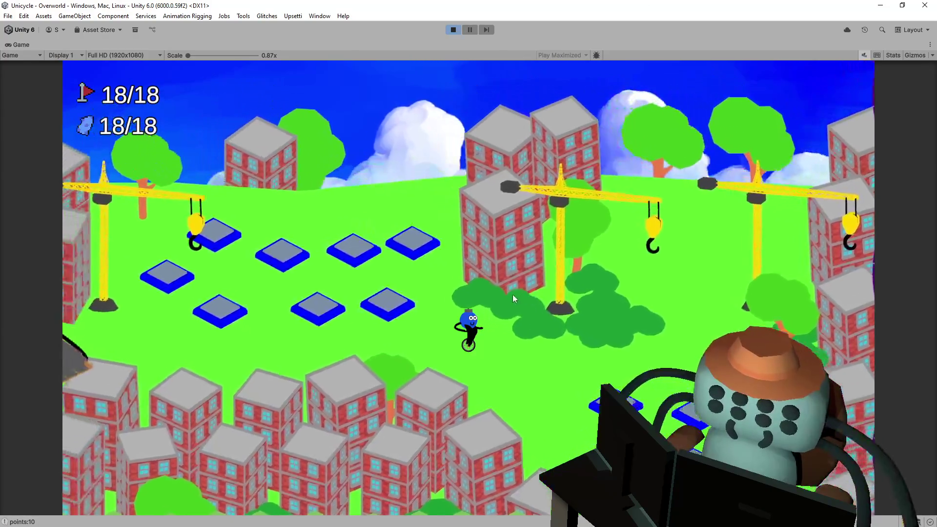
{"action": "key", "text": "Left"}
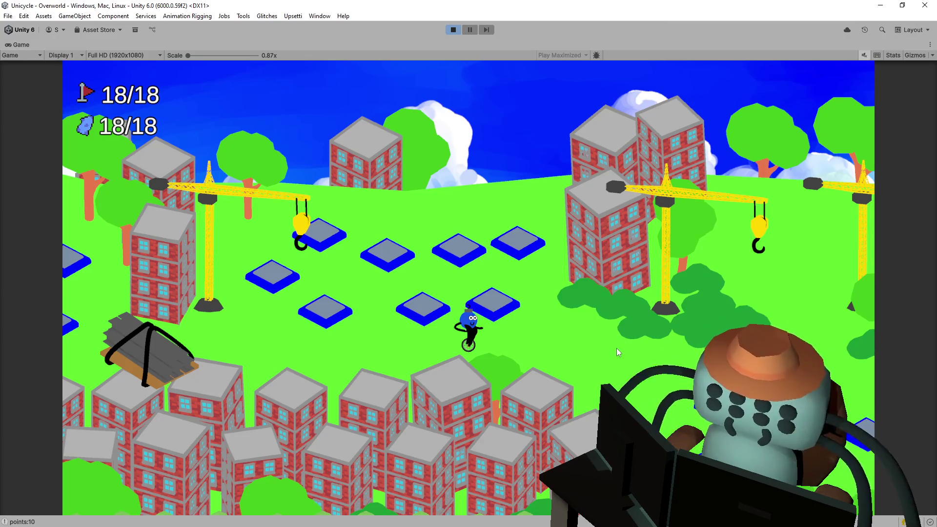
{"action": "key", "text": "d"}
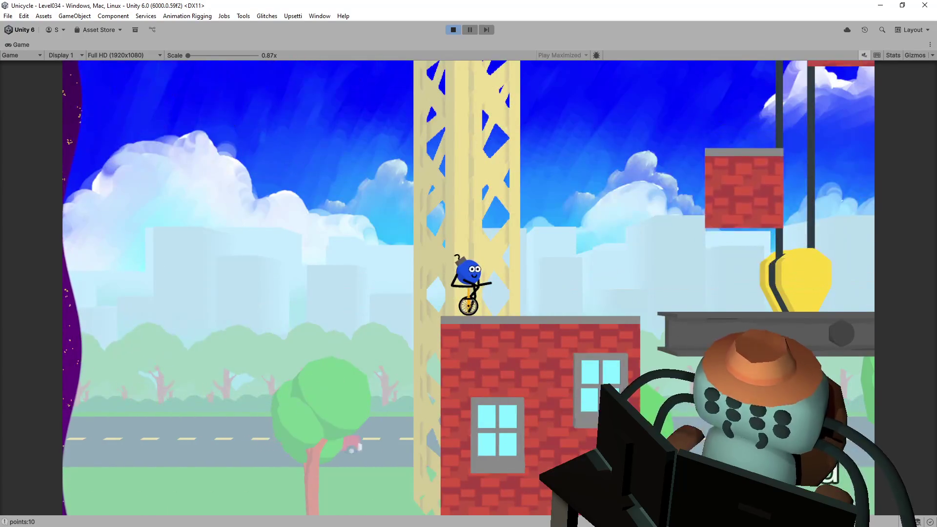
- Stop play mode and switch to Visual Studio with PlayerCharacter.cs in focus
{"action": "left_click", "coordinate": [454, 31]}
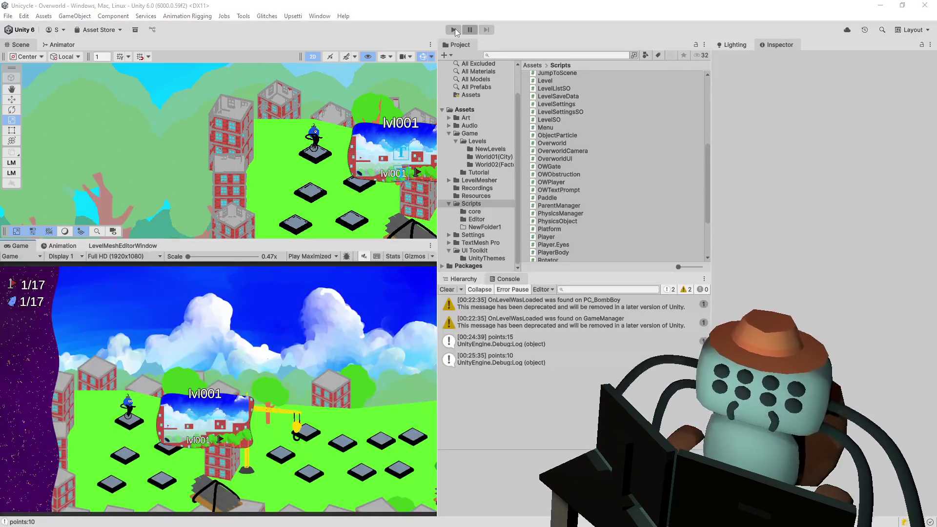
{"action": "key", "text": "alt+Tab"}
{"action": "left_click", "coordinate": [503, 144]}
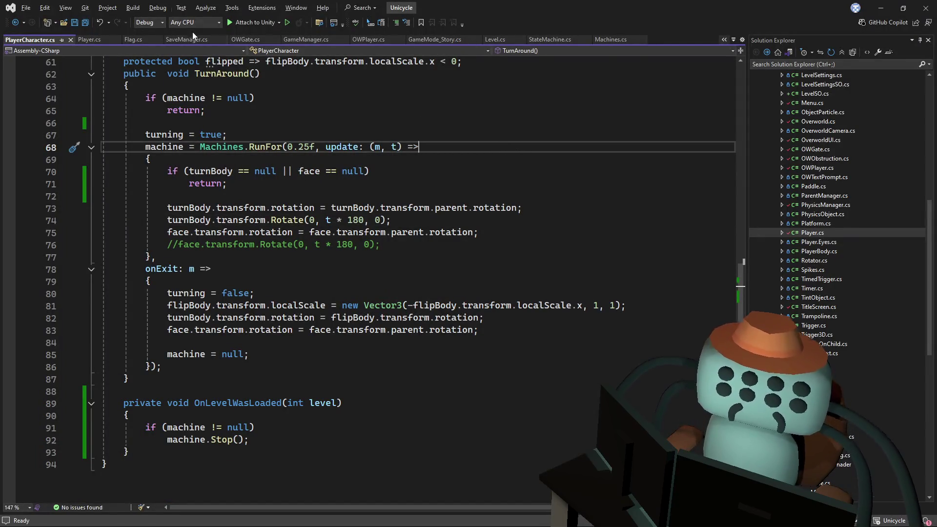
- In OWGate.cs, keep line 52's currentLevelName assignment commented out and save the file
{"action": "left_click", "coordinate": [239, 39]}
{"action": "scroll", "coordinate": [313, 197], "scroll_direction": "down", "scroll_amount": 4}
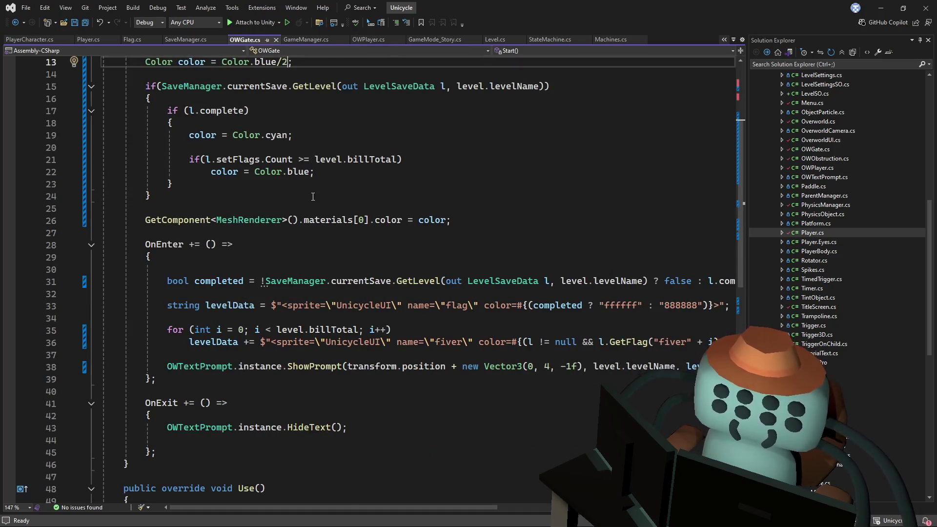
{"action": "scroll", "coordinate": [310, 202], "scroll_direction": "down", "scroll_amount": 2}
{"action": "scroll", "coordinate": [297, 218], "scroll_direction": "down", "scroll_amount": 3}
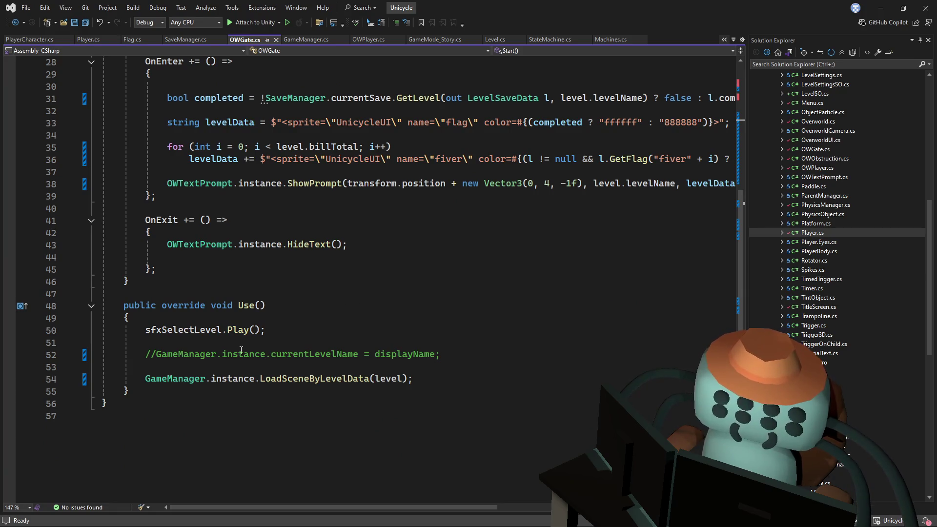
{"action": "left_click", "coordinate": [157, 354]}
{"action": "key", "text": "BackSpace"}
{"action": "key", "text": "BackSpace"}
{"action": "left_click", "coordinate": [447, 284]}
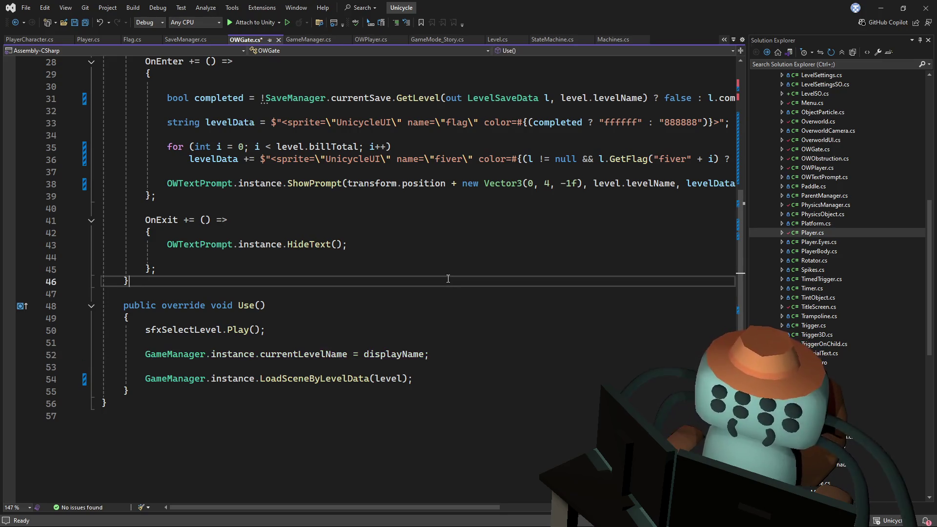
{"action": "left_click", "coordinate": [250, 355]}
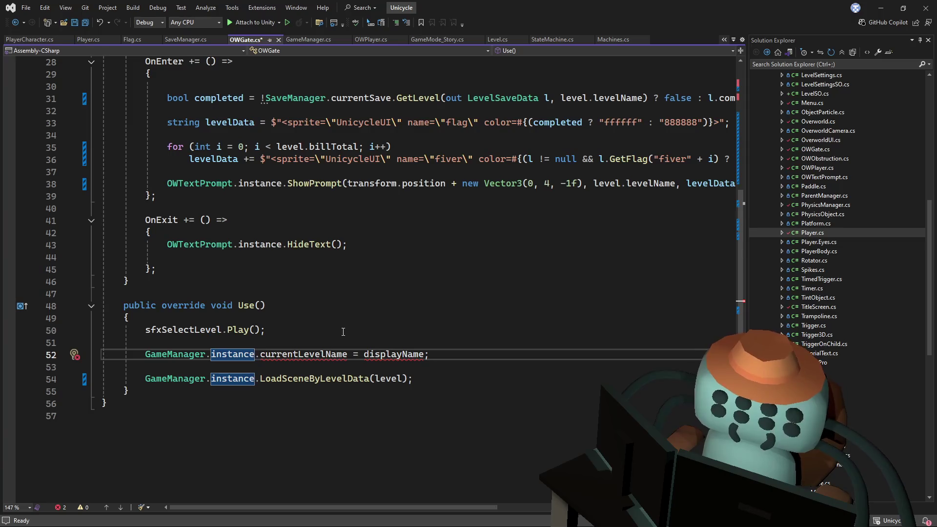
{"action": "left_click", "coordinate": [146, 354]}
{"action": "type", "text": "//"}
{"action": "key", "text": "ctrl+s"}
- Go to the definition of LoadSceneByLevelData in GameManager.cs
{"action": "left_click", "coordinate": [313, 379]}
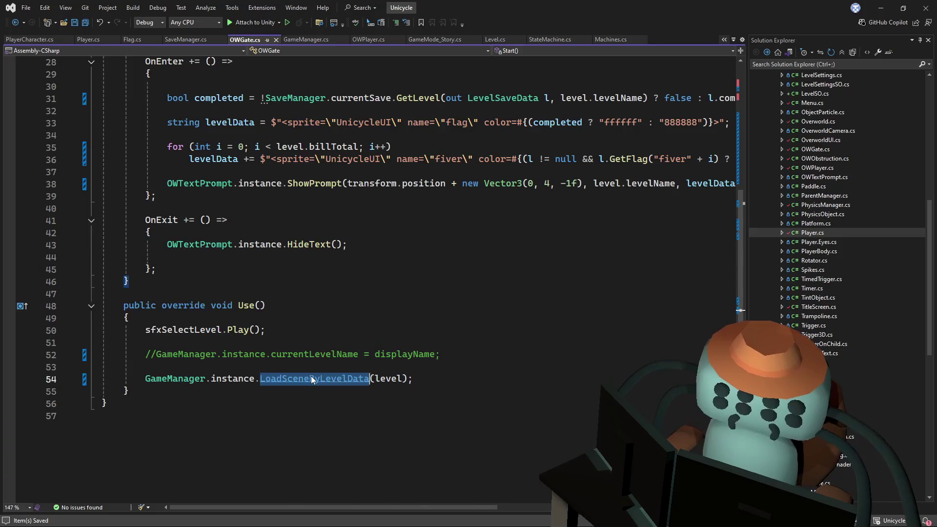
{"action": "key", "text": "F12"}
{"action": "scroll", "coordinate": [374, 296], "scroll_direction": "down", "scroll_amount": 10}
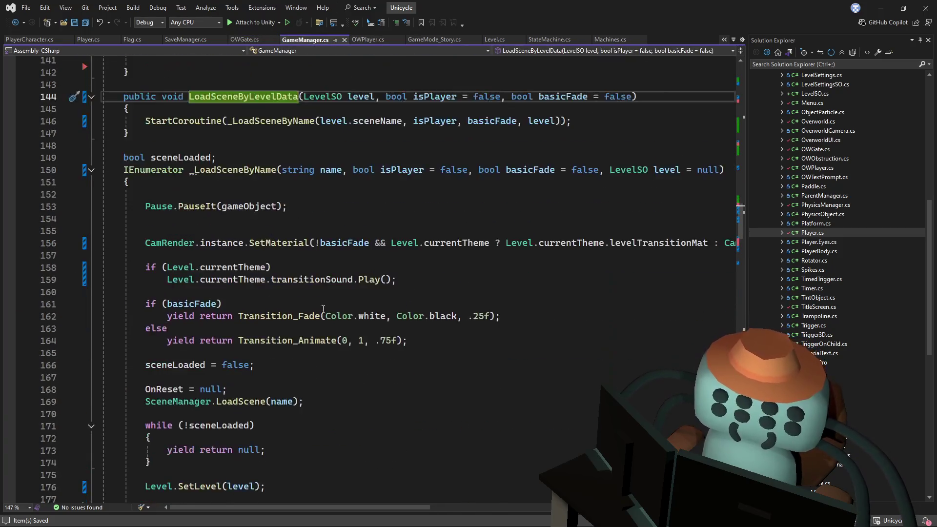
- Give ShowLevelName a 'LevelSO l' parameter and save GameManager.cs
{"action": "scroll", "coordinate": [322, 301], "scroll_direction": "down", "scroll_amount": 3}
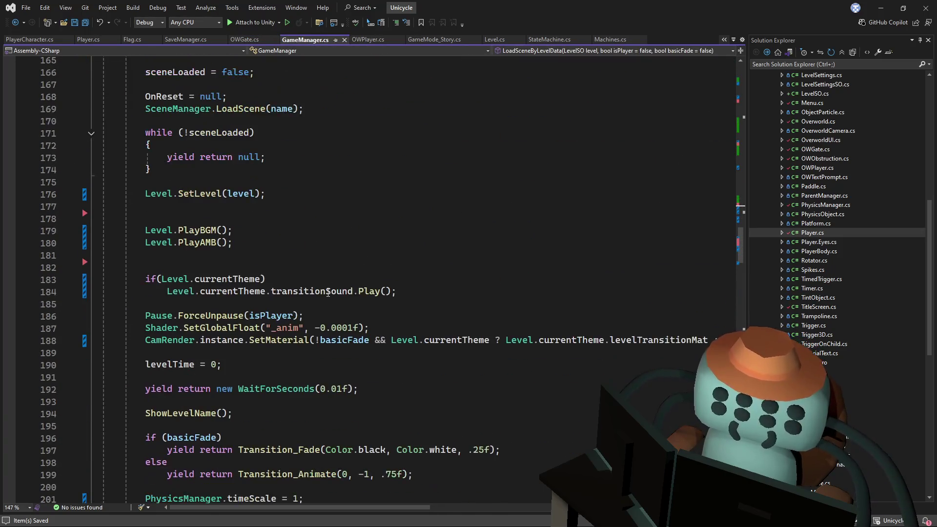
{"action": "scroll", "coordinate": [199, 264], "scroll_direction": "down", "scroll_amount": 3}
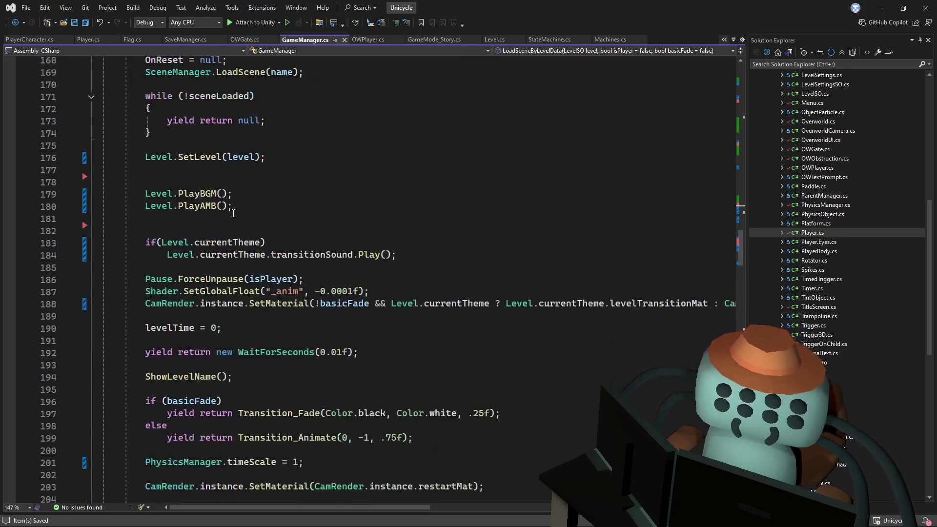
{"action": "left_click", "coordinate": [187, 304]}
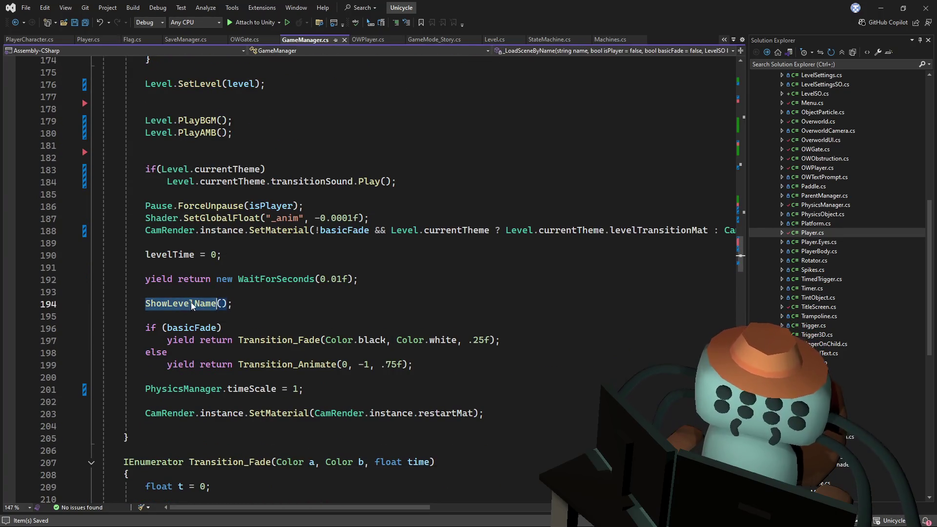
{"action": "key", "text": "F12"}
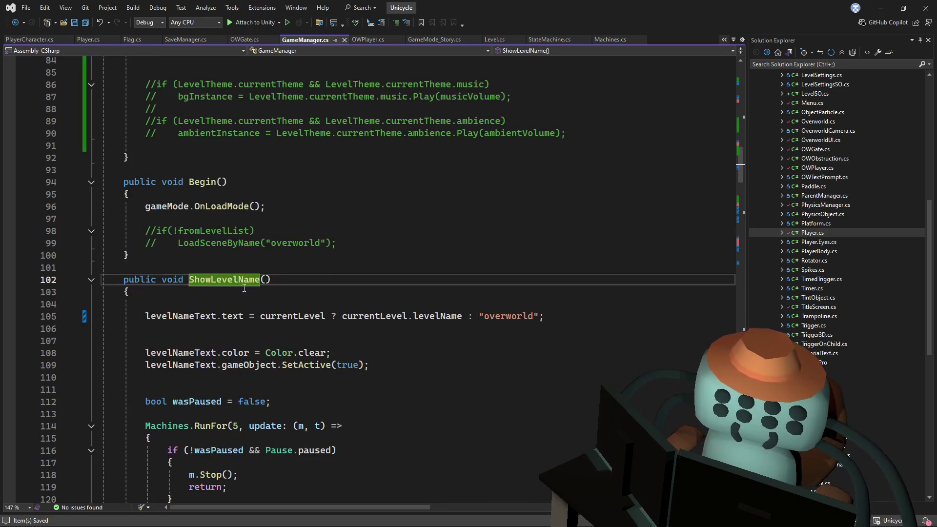
{"action": "left_click", "coordinate": [266, 279]}
{"action": "type", "text": "Level level"}
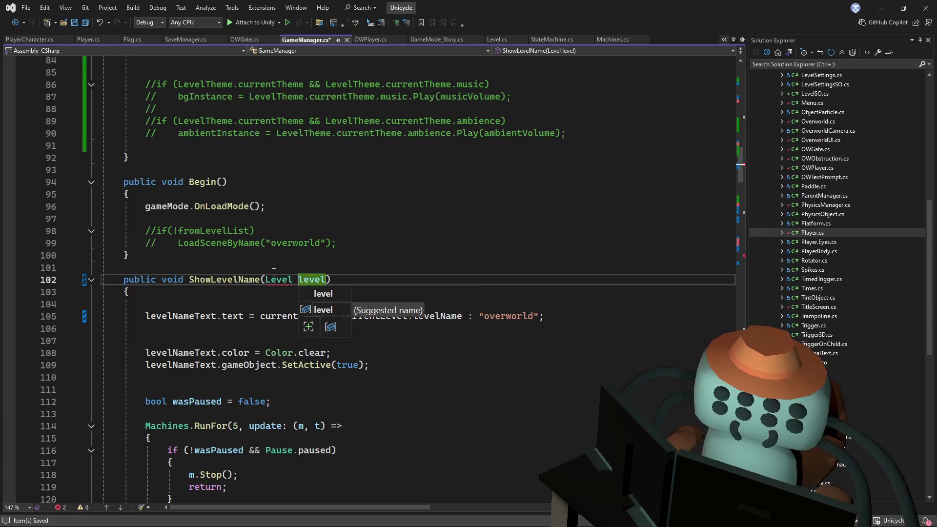
{"action": "left_click", "coordinate": [537, 215]}
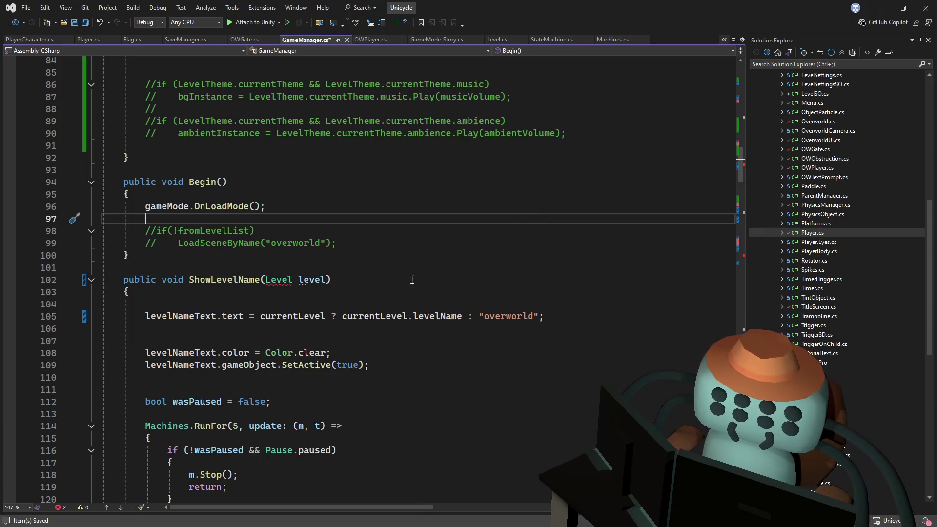
{"action": "left_click", "coordinate": [278, 279]}
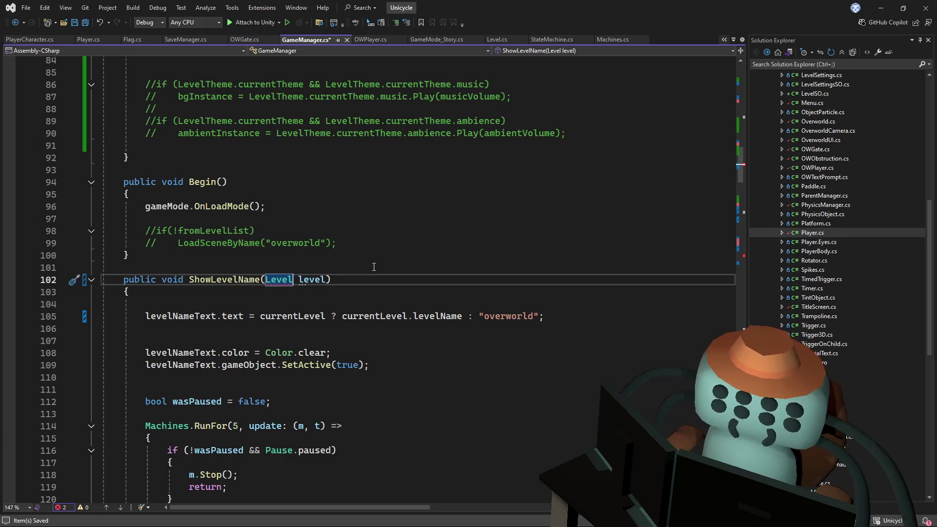
{"action": "type", "text": "SO"}
{"action": "key", "text": "ctrl+s"}
- Pass level as the argument in the ShowLevelName call
{"action": "left_click", "coordinate": [400, 267]}
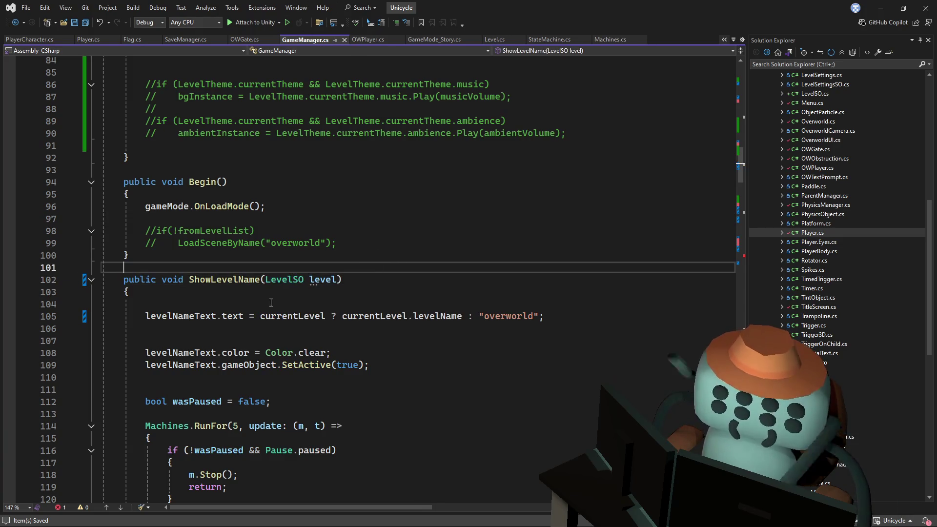
{"action": "left_click", "coordinate": [224, 280]}
{"action": "key", "text": "F12"}
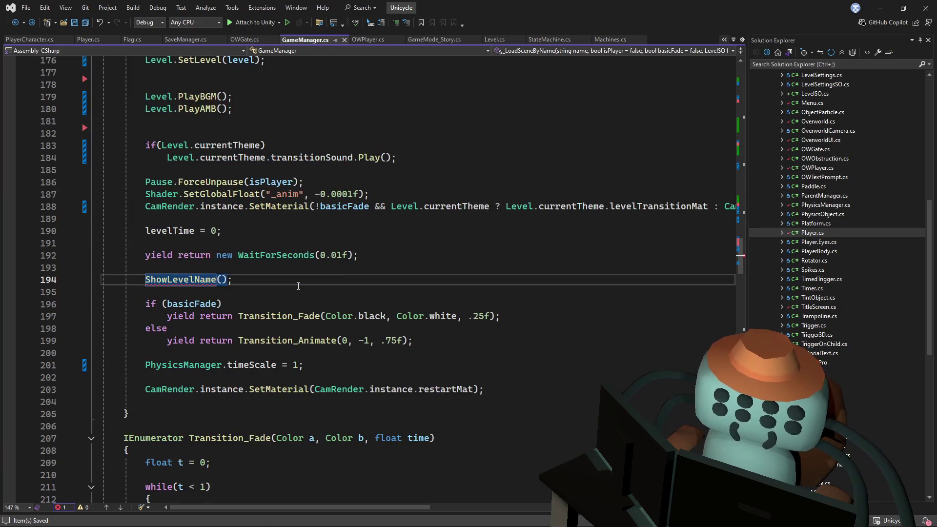
{"action": "scroll", "coordinate": [332, 265], "scroll_direction": "up", "scroll_amount": 9}
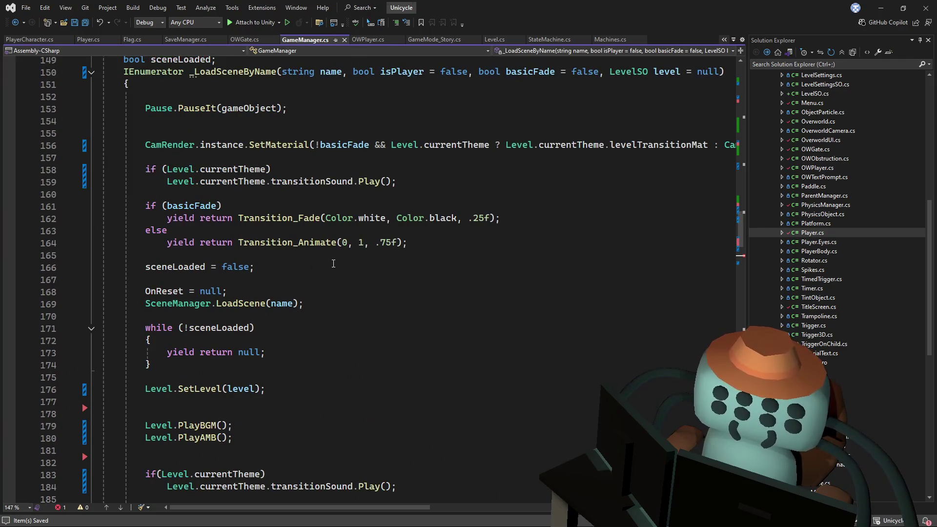
{"action": "scroll", "coordinate": [334, 264], "scroll_direction": "down", "scroll_amount": 5}
{"action": "type", "text": "level);"}
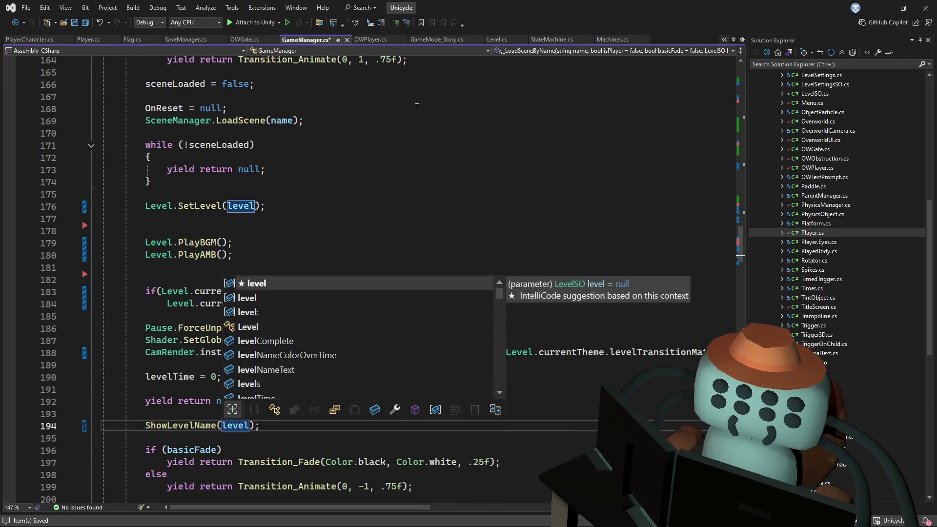
{"action": "left_click", "coordinate": [488, 108]}
{"action": "scroll", "coordinate": [491, 231], "scroll_direction": "up", "scroll_amount": 5}
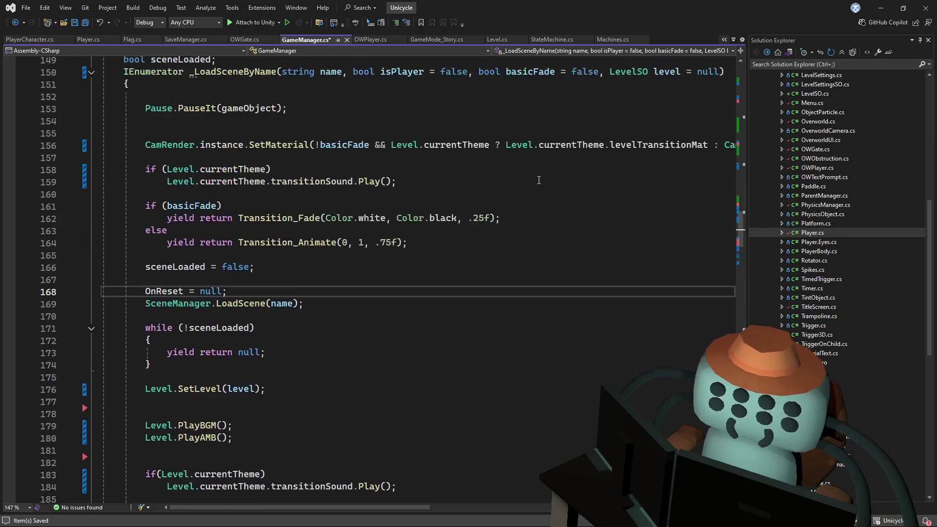
{"action": "scroll", "coordinate": [416, 251], "scroll_direction": "down", "scroll_amount": 5}
- Go to the definition of SetLevel in Level.cs
{"action": "left_click", "coordinate": [288, 279]}
{"action": "left_click", "coordinate": [285, 229]}
{"action": "double_click", "coordinate": [200, 207]}
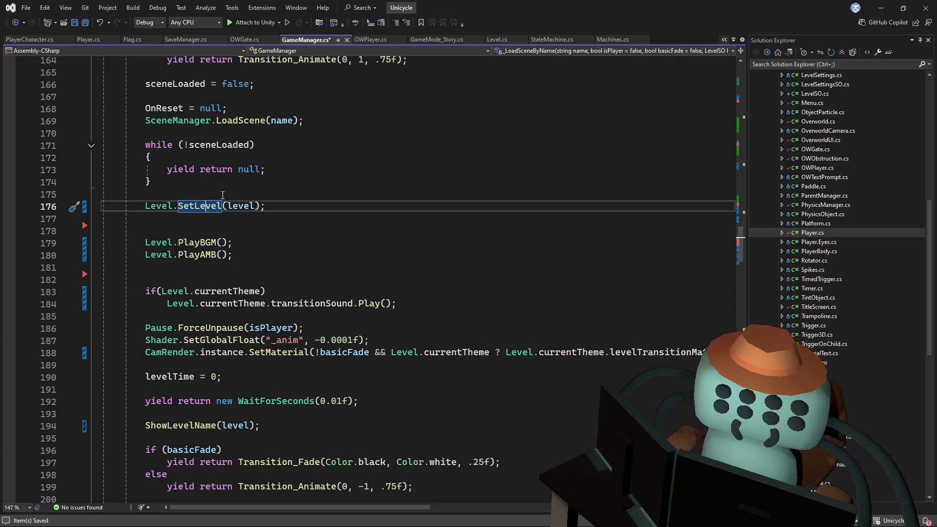
{"action": "key", "text": "F12"}
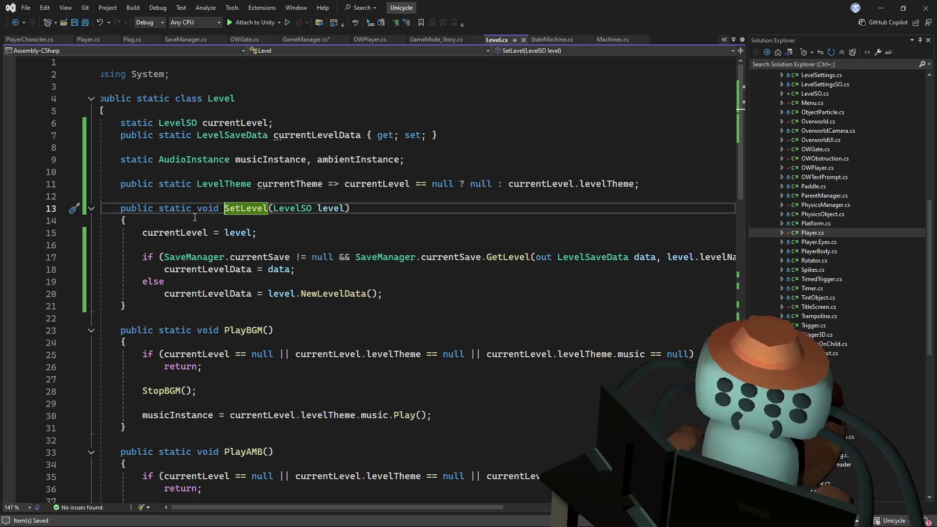
- Return to ShowLevelName and look at its level parameter and the currentLevel declaration
{"action": "key", "text": "ctrl+minus"}
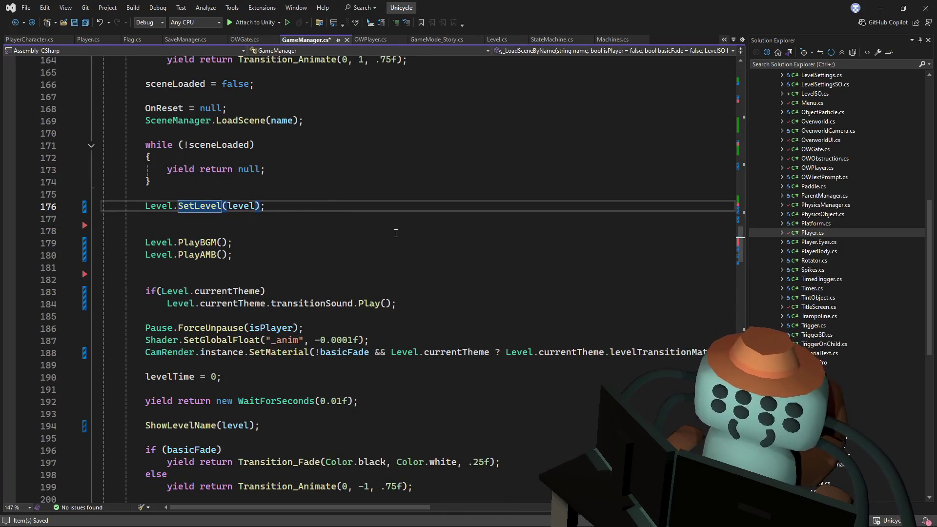
{"action": "scroll", "coordinate": [396, 233], "scroll_direction": "down", "scroll_amount": 1}
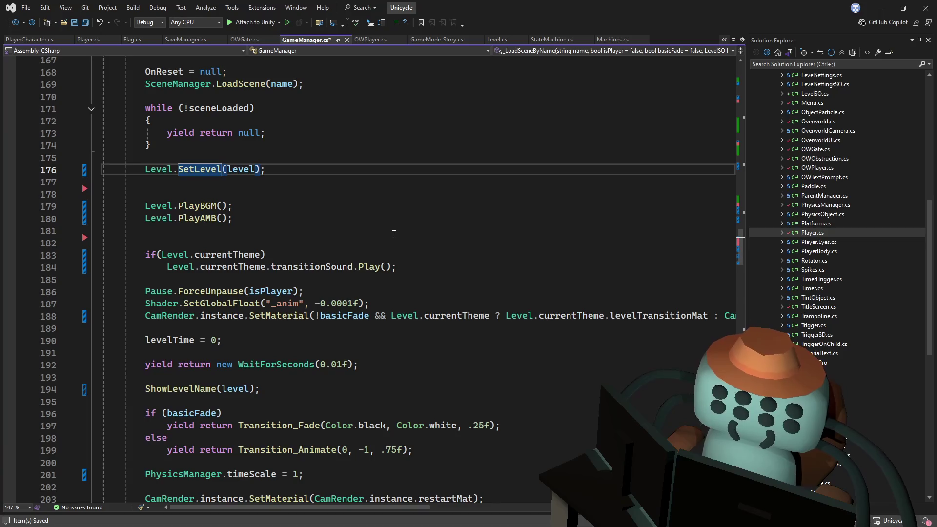
{"action": "left_click", "coordinate": [187, 386], "text": "ctrl"}
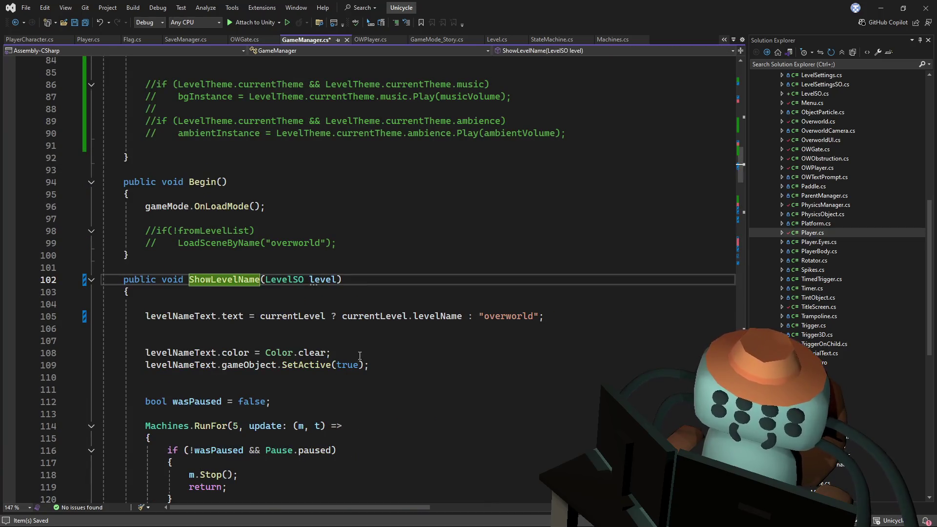
{"action": "left_click", "coordinate": [324, 326]}
{"action": "double_click", "coordinate": [320, 279]}
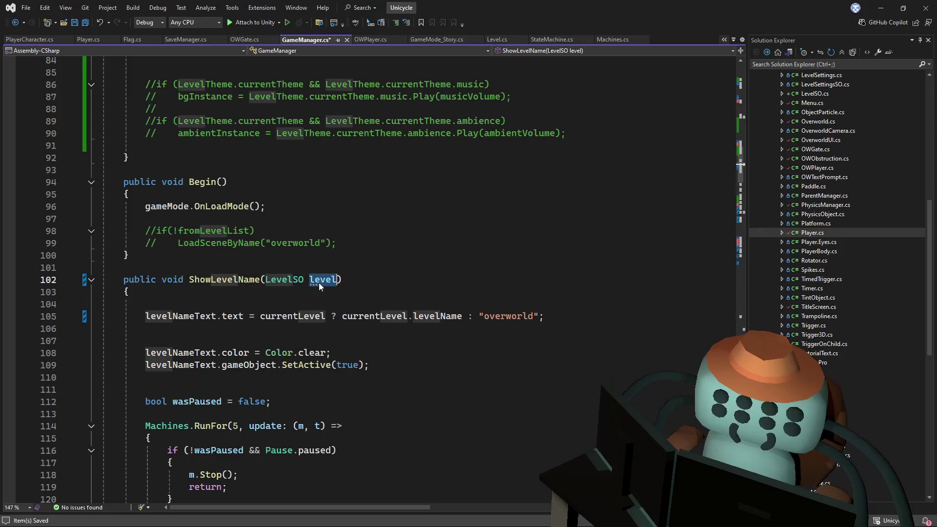
{"action": "left_click", "coordinate": [399, 305]}
{"action": "left_click", "coordinate": [313, 317], "text": "ctrl"}
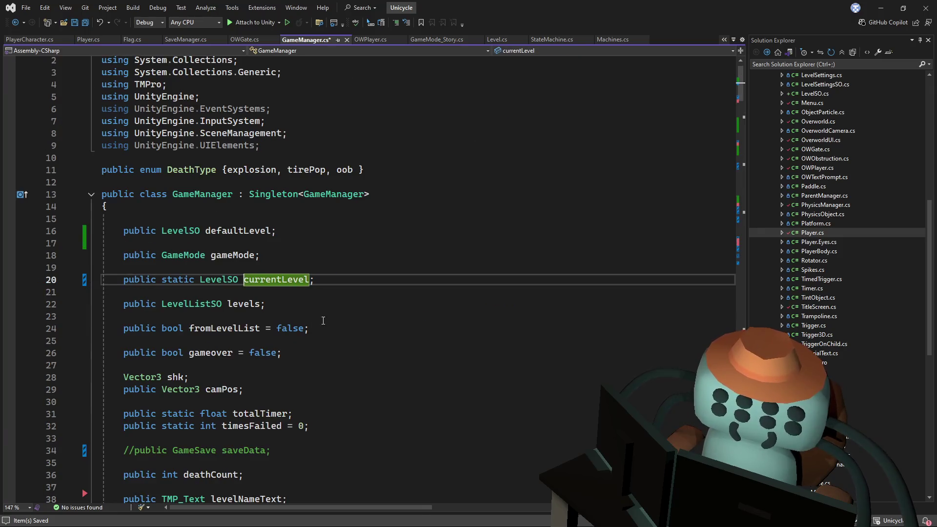
{"action": "key", "text": "ctrl+minus"}
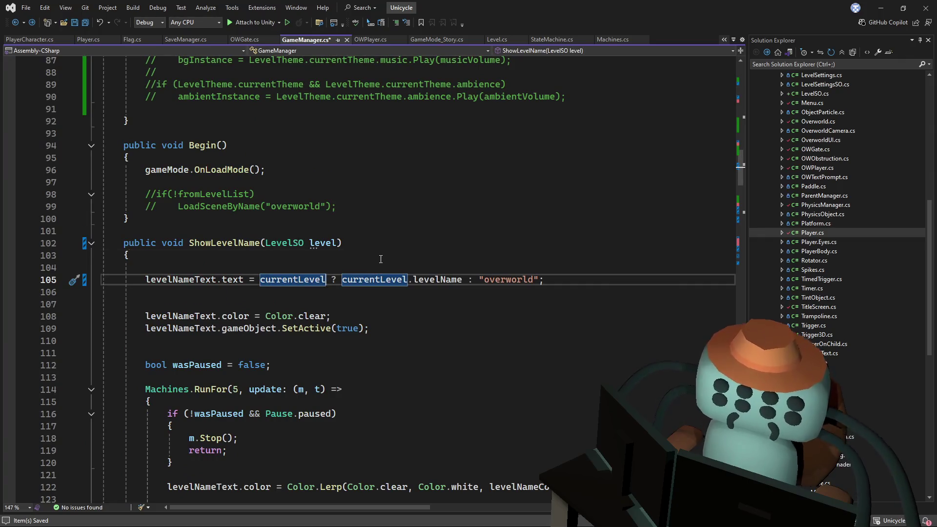
{"action": "left_click", "coordinate": [380, 260]}
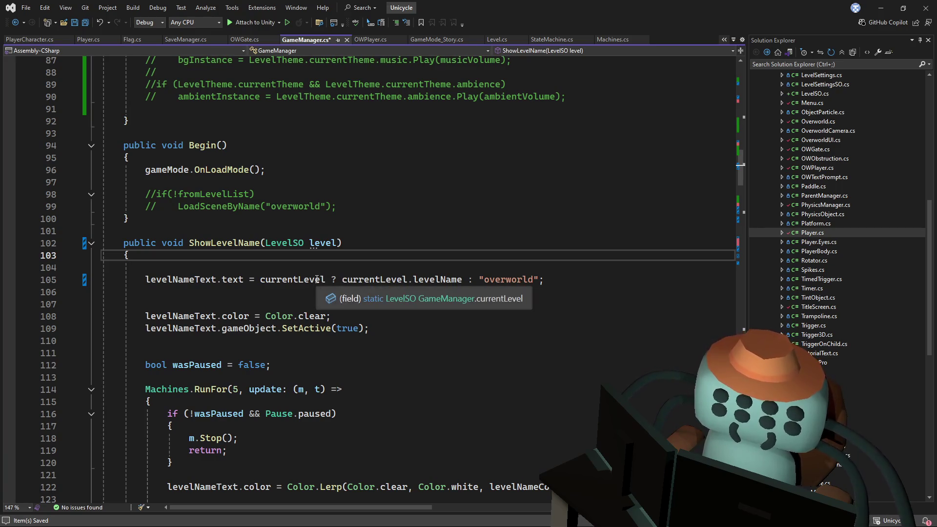
- Replace the currentLevel ternary with level.levelName, save GameManager.cs, and return to Unity
{"action": "left_click_drag", "start_coordinate": [408, 280], "coordinate": [264, 283]}
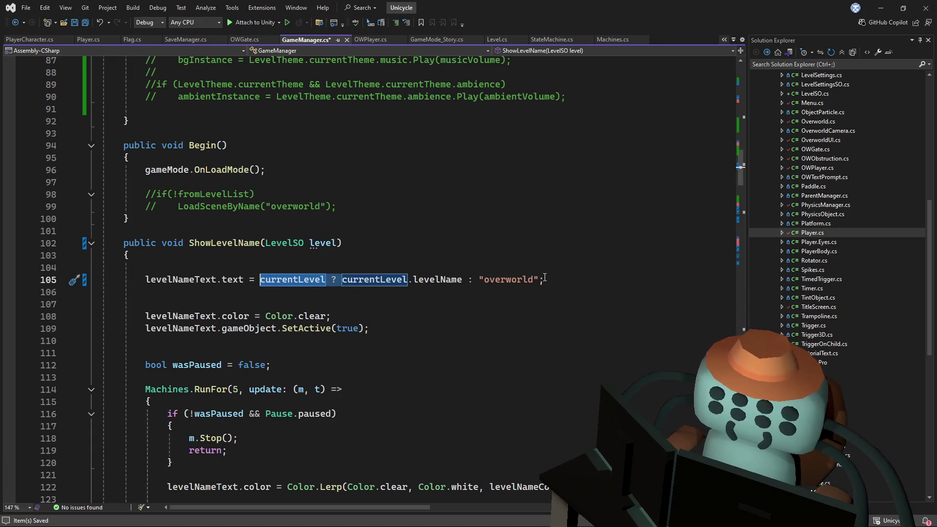
{"action": "key", "text": "Delete"}
{"action": "left_click_drag", "start_coordinate": [457, 279], "coordinate": [380, 279]}
{"action": "key", "text": "Delete"}
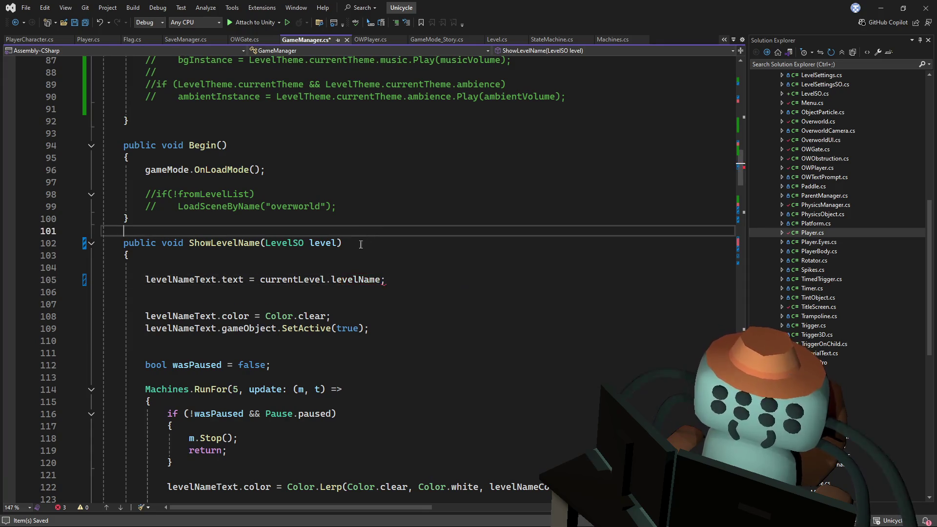
{"action": "double_click", "coordinate": [293, 279]}
{"action": "type", "text": "level"}
{"action": "key", "text": "ctrl+s"}
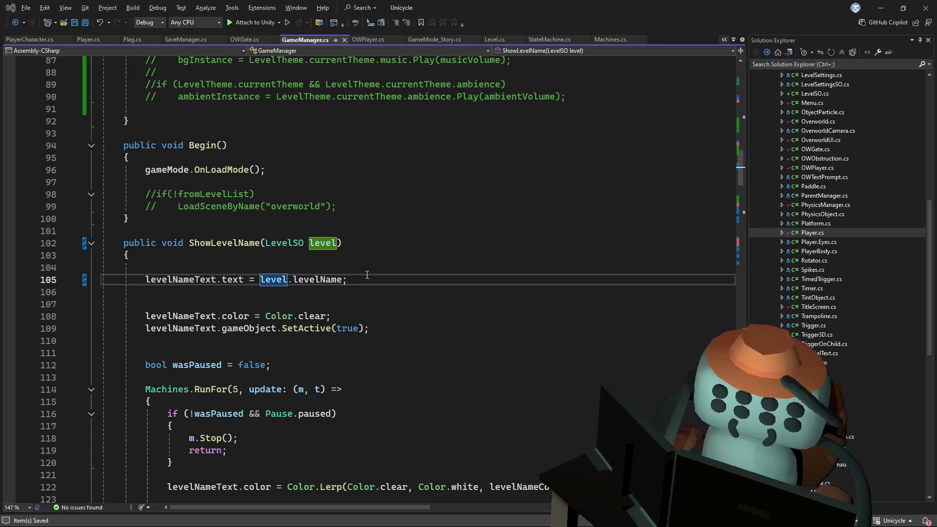
{"action": "key", "text": "alt+Tab"}
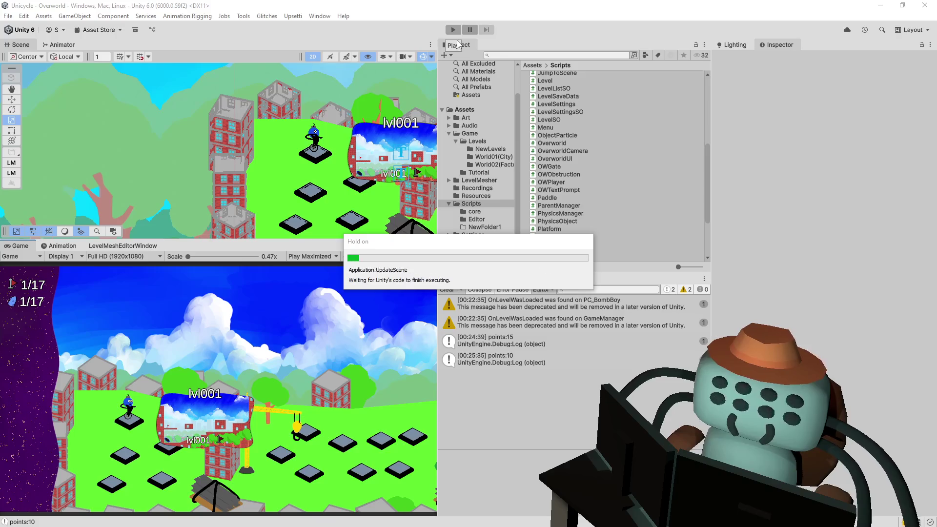
- Start play mode and complete Tutoriapolis 1, flipping off the ramp
{"action": "left_click", "coordinate": [453, 30]}
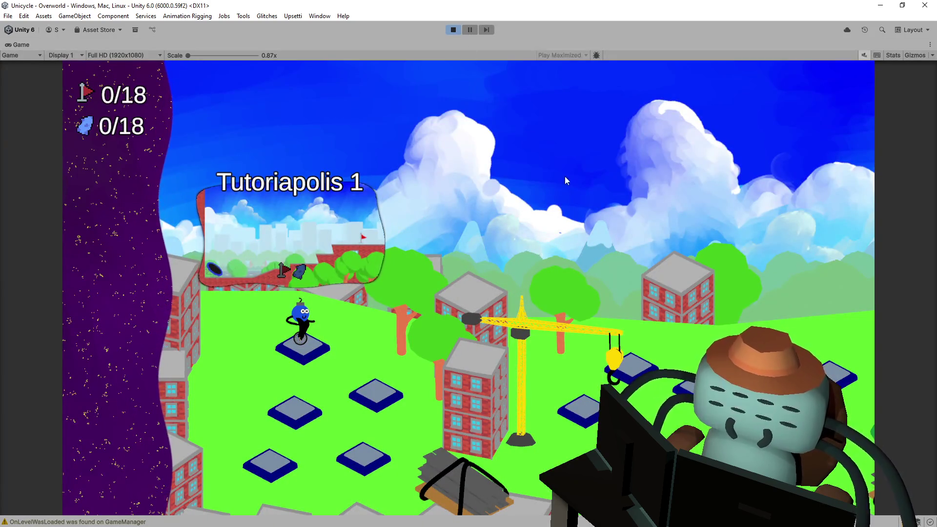
{"action": "key", "text": "space"}
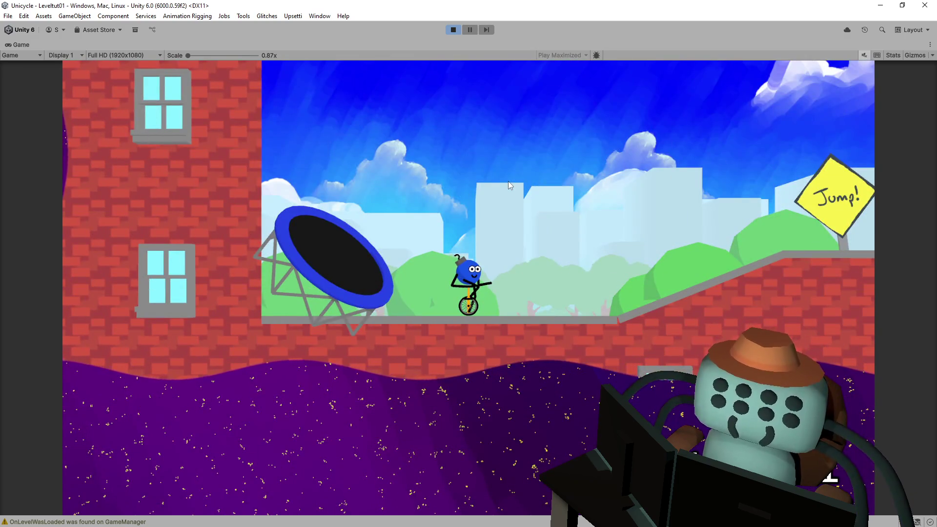
{"action": "key", "text": "Right"}
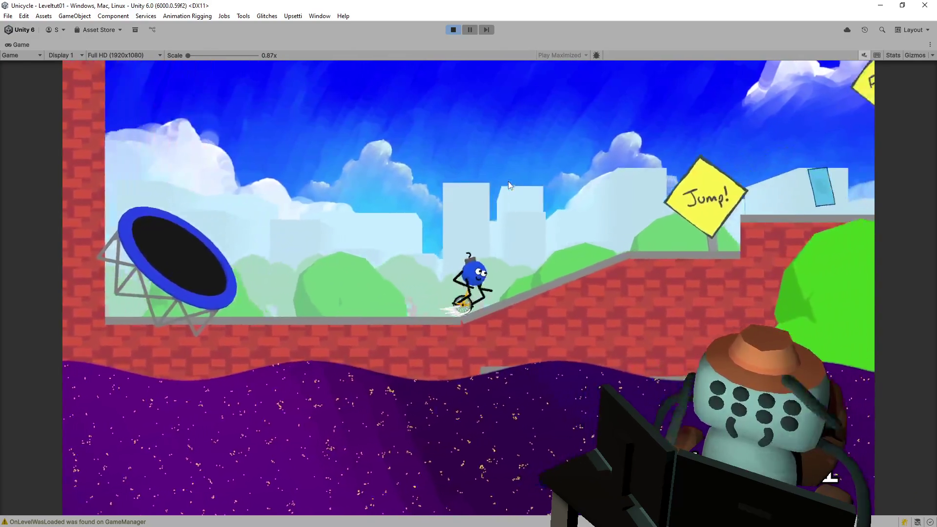
{"action": "key", "text": "space"}
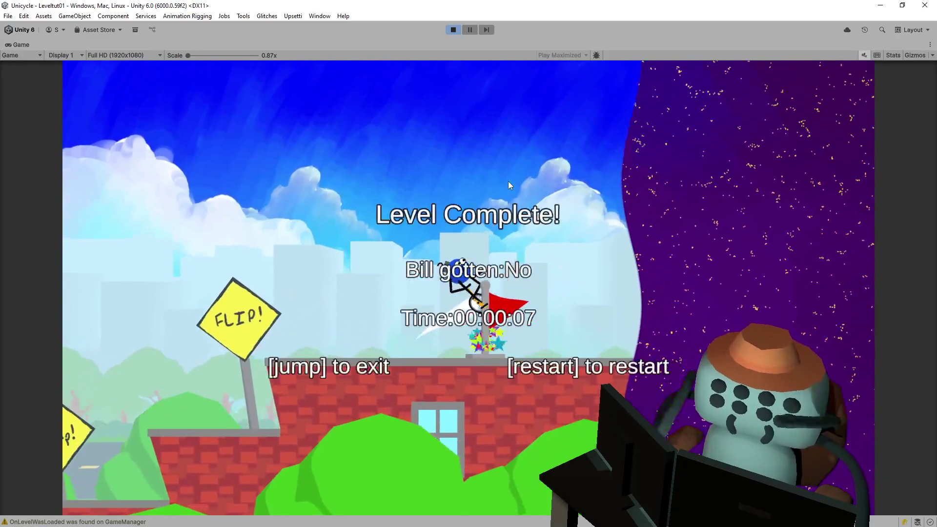
{"action": "key", "text": "space"}
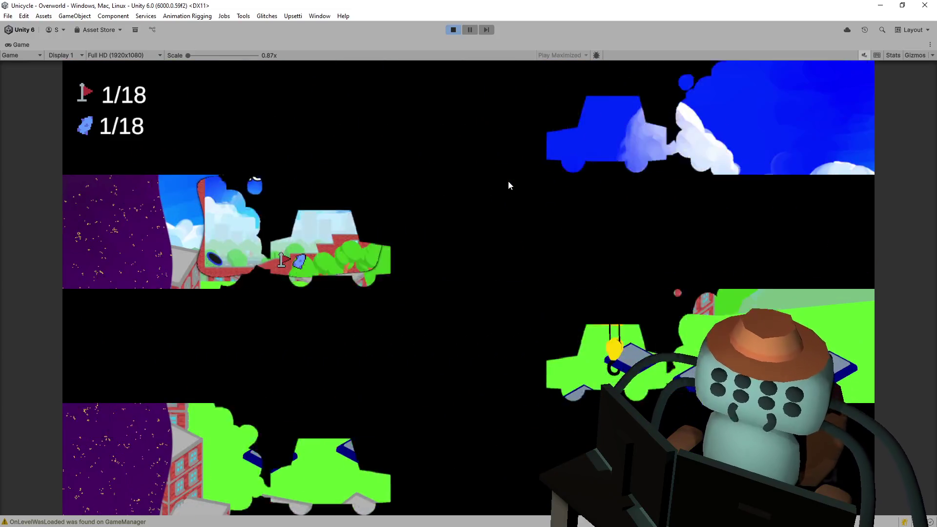
- Play Tutoriapolis 2, enter the Very Straightforward level, then stop play mode
{"action": "key", "text": "space"}
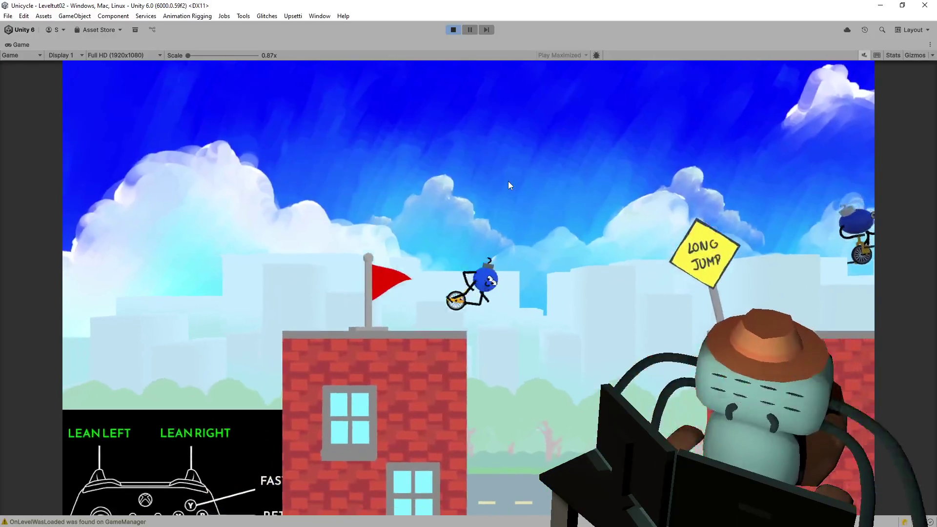
{"action": "key", "text": "space"}
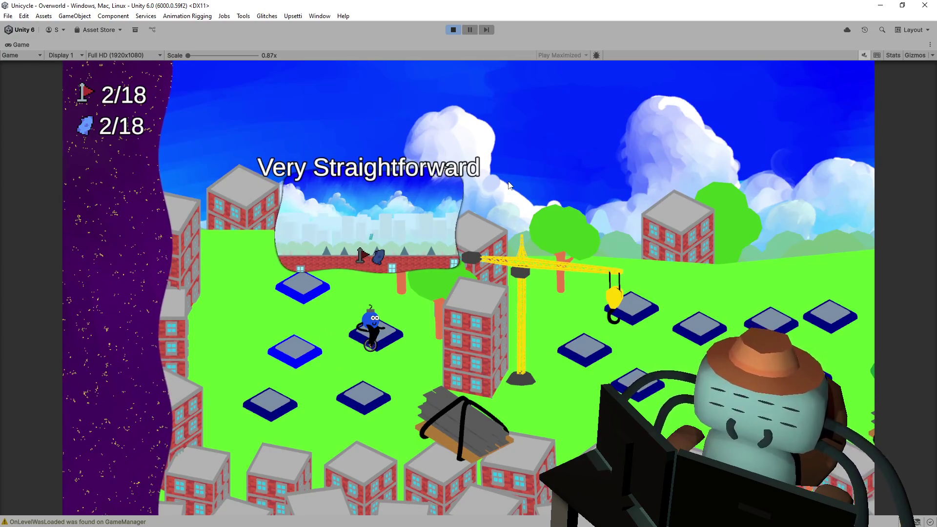
{"action": "key", "text": "space"}
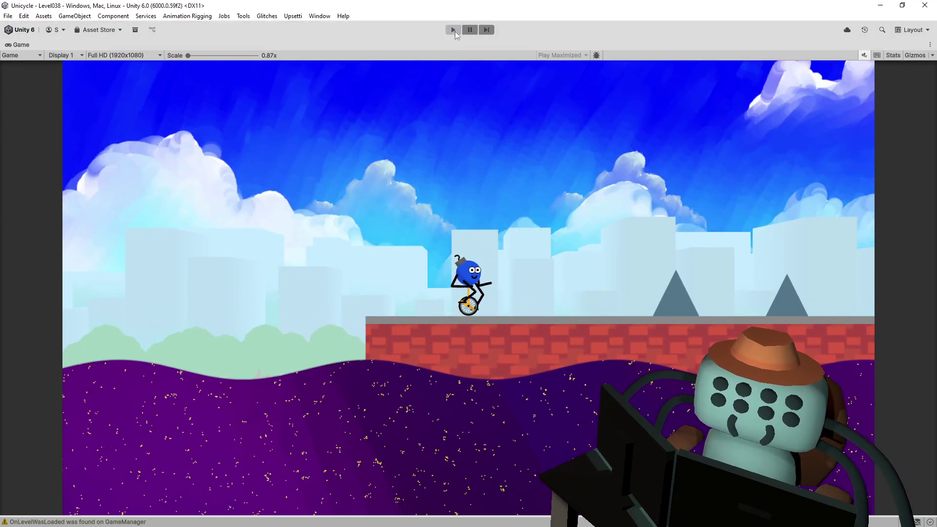
{"action": "left_click", "coordinate": [455, 31]}
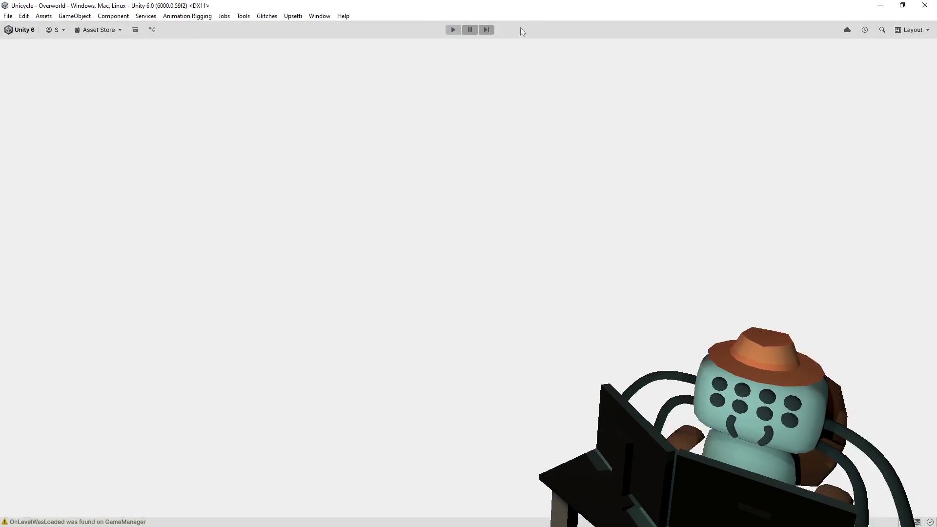
- Find the Level038 asset and set its Level Name to 'To the Point'
{"action": "left_click", "coordinate": [568, 55]}
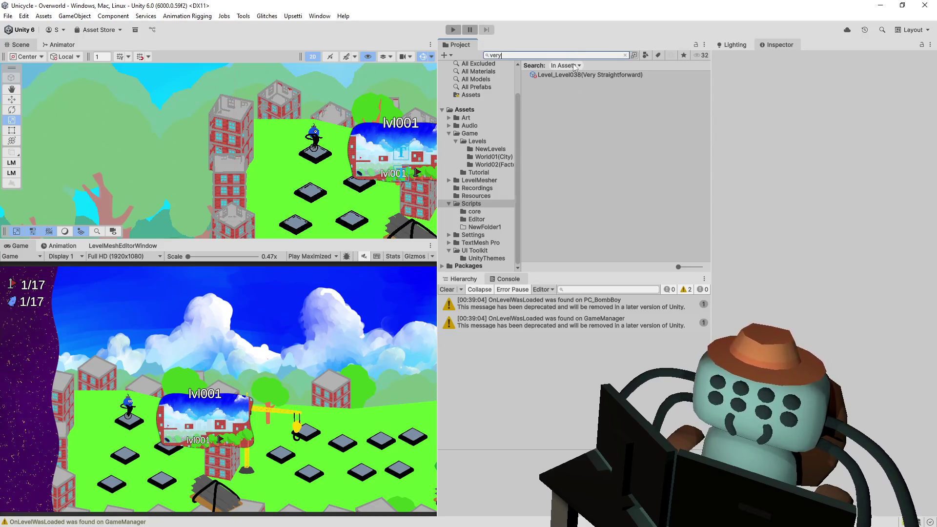
{"action": "left_click", "coordinate": [586, 74]}
{"action": "left_click", "coordinate": [626, 55]}
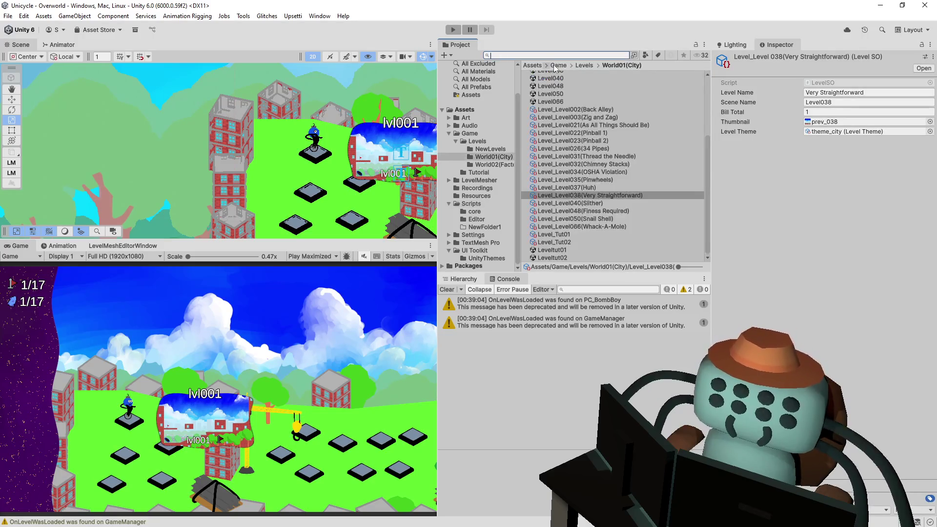
{"action": "left_click", "coordinate": [761, 93]}
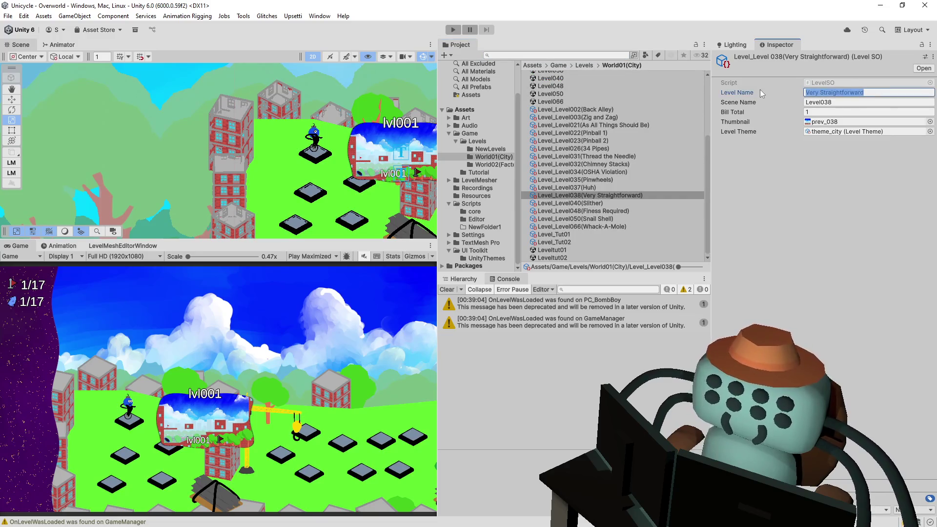
{"action": "type", "text": "To th"}
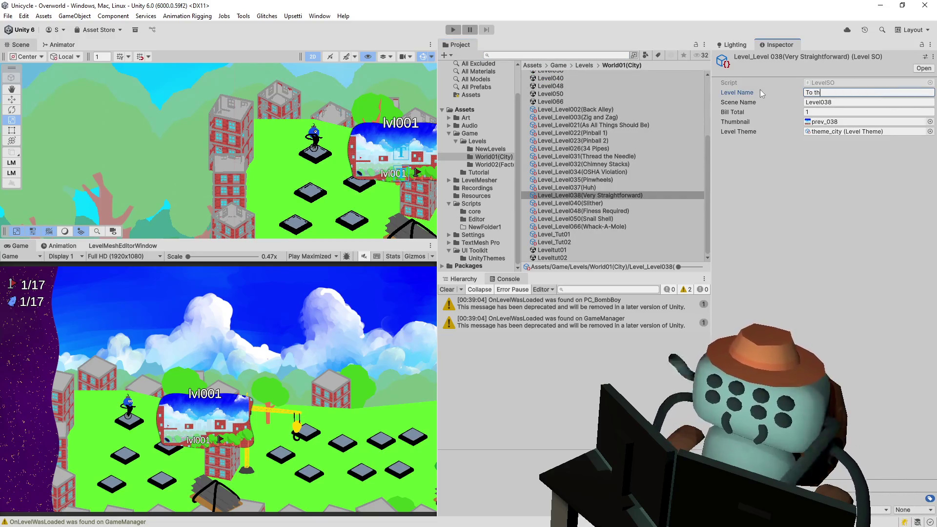
{"action": "type", "text": "e Po"}
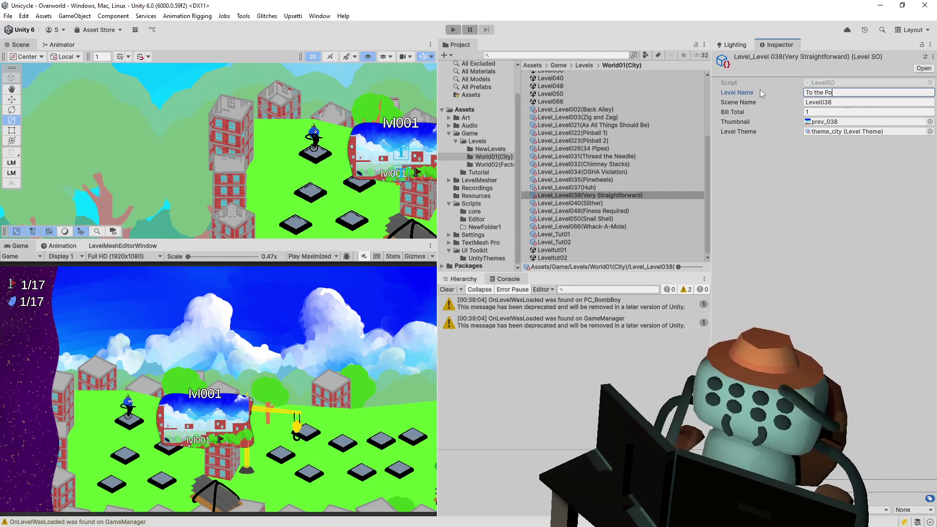
{"action": "type", "text": "int"}
{"action": "key", "text": "Return"}
- Rename the asset file to Level_Level038(To the Point)
{"action": "left_click", "coordinate": [600, 196]}
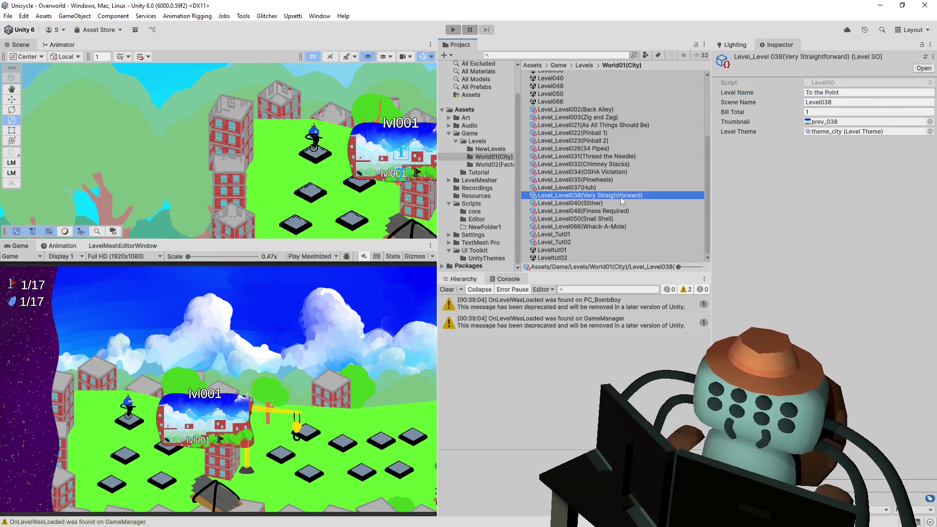
{"action": "left_click_drag", "start_coordinate": [640, 195], "coordinate": [571, 197]}
{"action": "type", "text": "To the Point"}
{"action": "key", "text": "Return"}
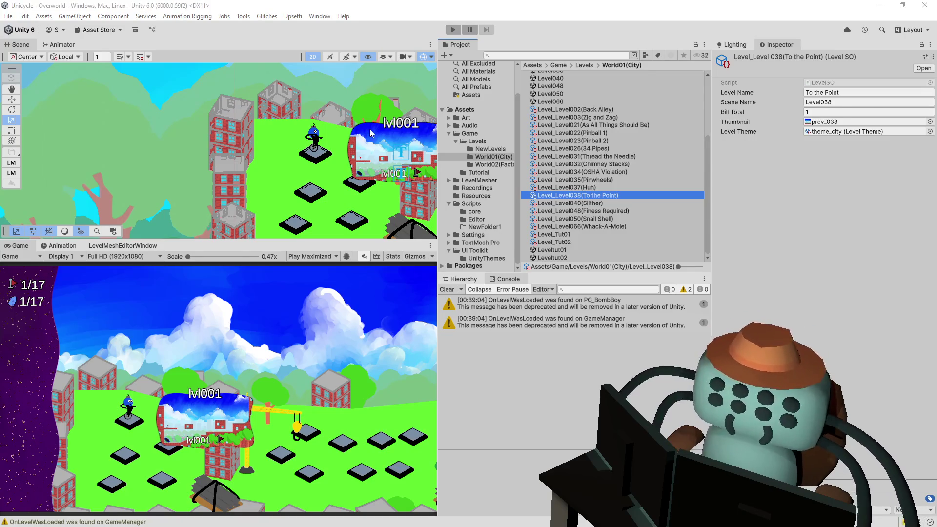
{"action": "left_click_drag", "start_coordinate": [400, 235], "coordinate": [234, 166]}
- Select the crane's Cube object in the Hierarchy and open its OWObstruction script
{"action": "left_click", "coordinate": [233, 164]}
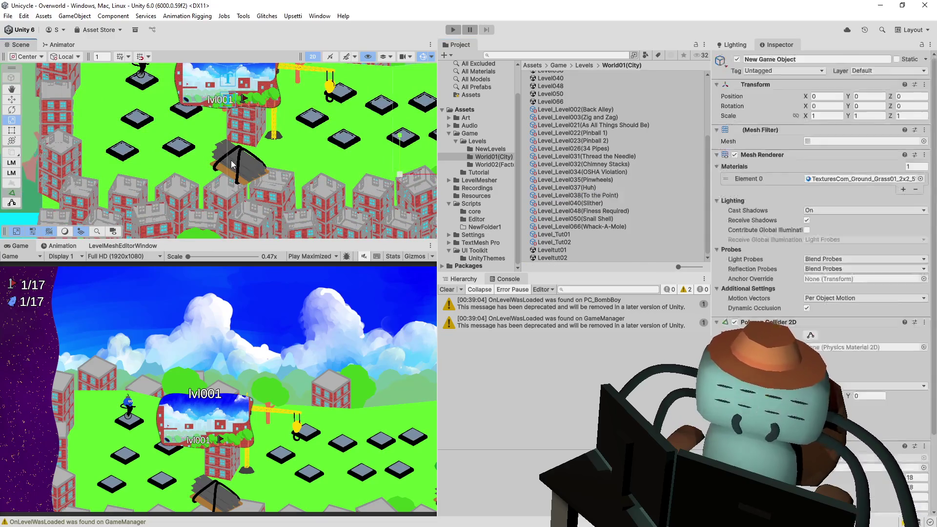
{"action": "left_click", "coordinate": [222, 162]}
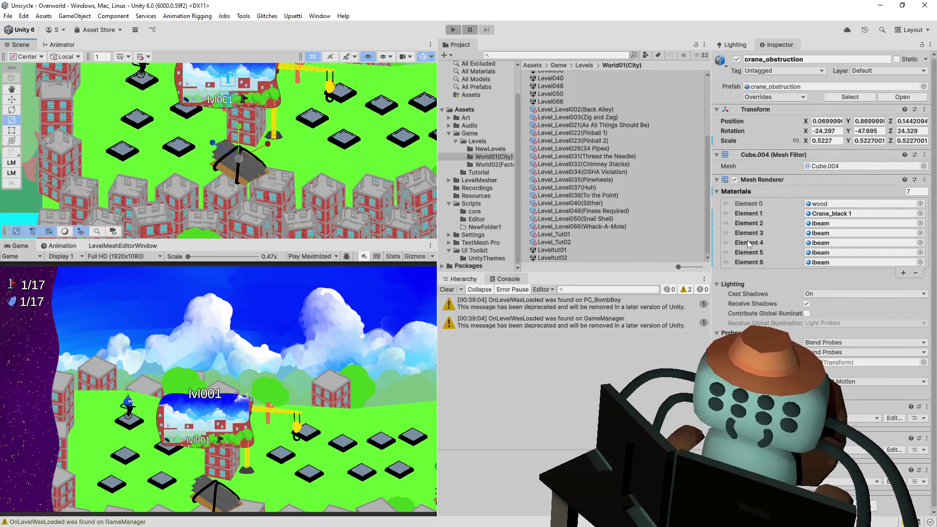
{"action": "left_click", "coordinate": [470, 281]}
{"action": "left_click", "coordinate": [493, 377]}
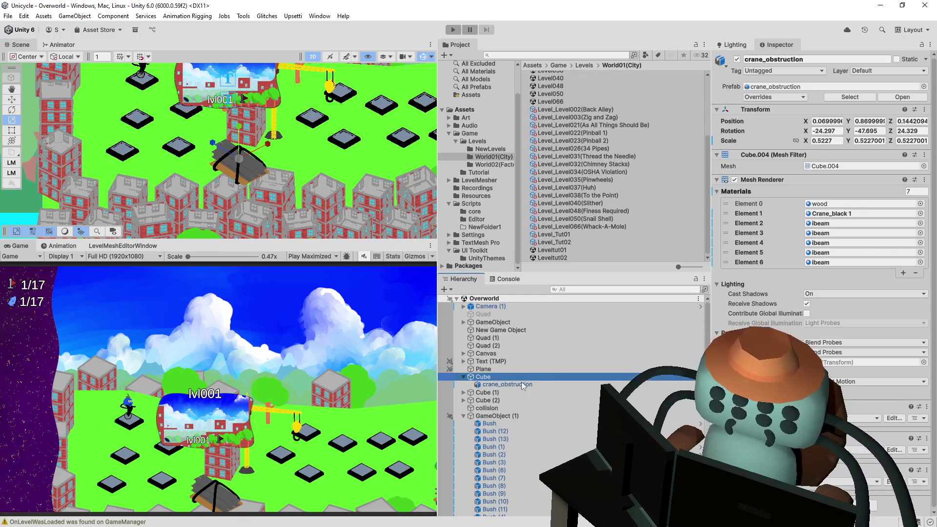
{"action": "scroll", "coordinate": [777, 320], "scroll_direction": "down", "scroll_amount": 5}
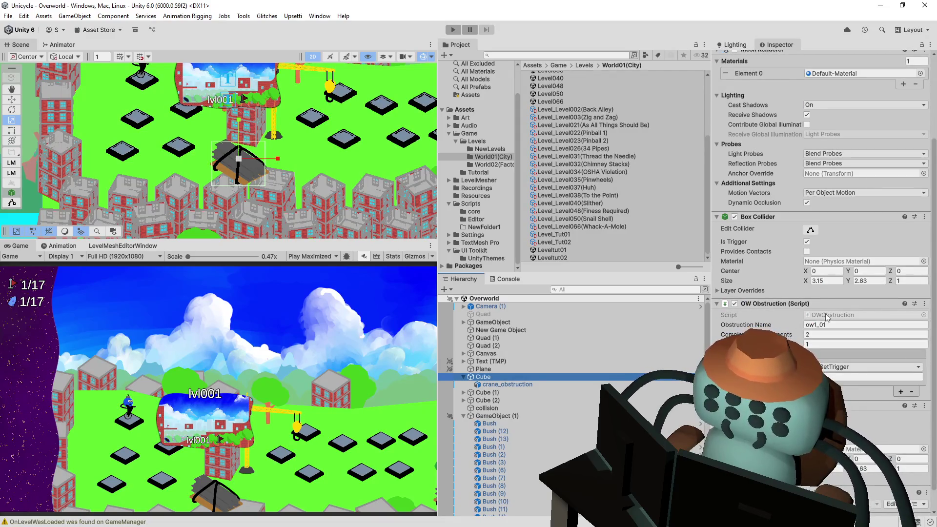
{"action": "left_click", "coordinate": [828, 316]}
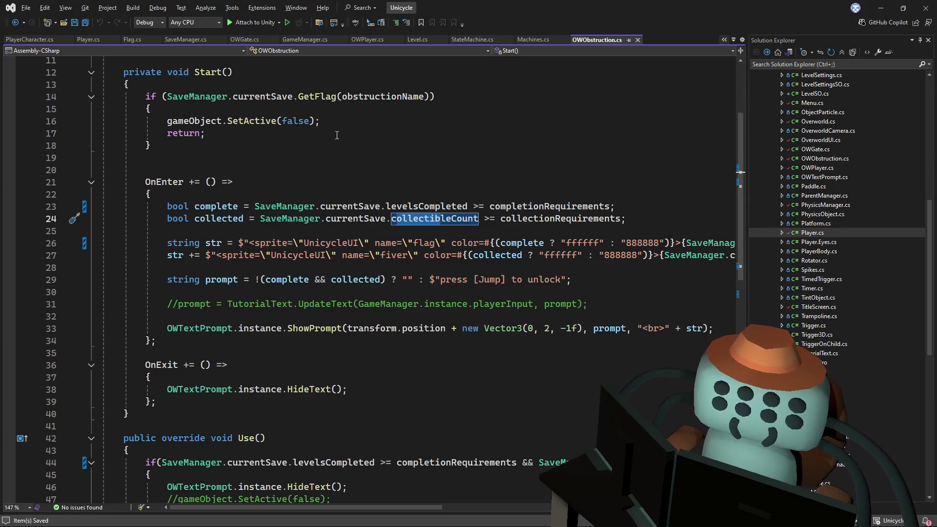
- Select SaveManager.currentSave in OWObstruction.cs and go to its declaration in SaveManager.cs
{"action": "scroll", "coordinate": [337, 135], "scroll_direction": "up", "scroll_amount": 2}
{"action": "double_click", "coordinate": [262, 170]}
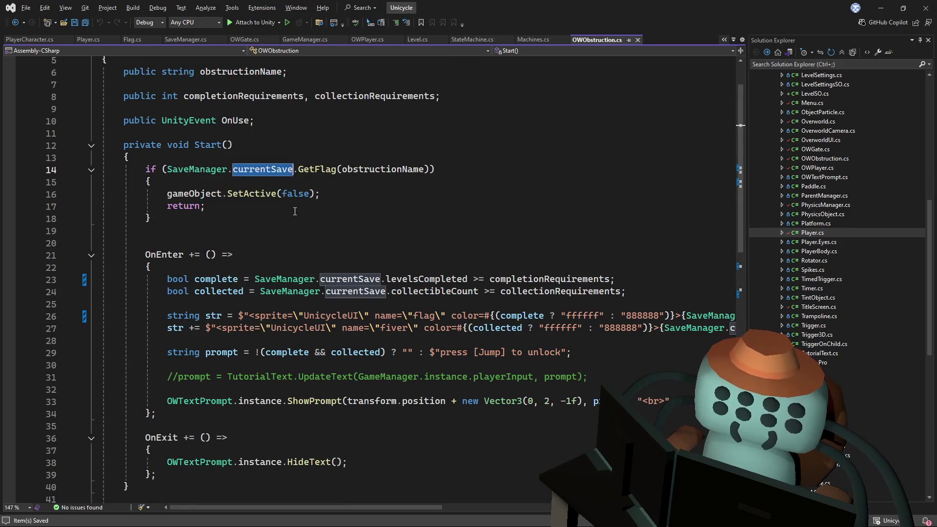
{"action": "left_click_drag", "start_coordinate": [293, 169], "coordinate": [171, 167]}
{"action": "scroll", "coordinate": [275, 137], "scroll_direction": "down", "scroll_amount": 5}
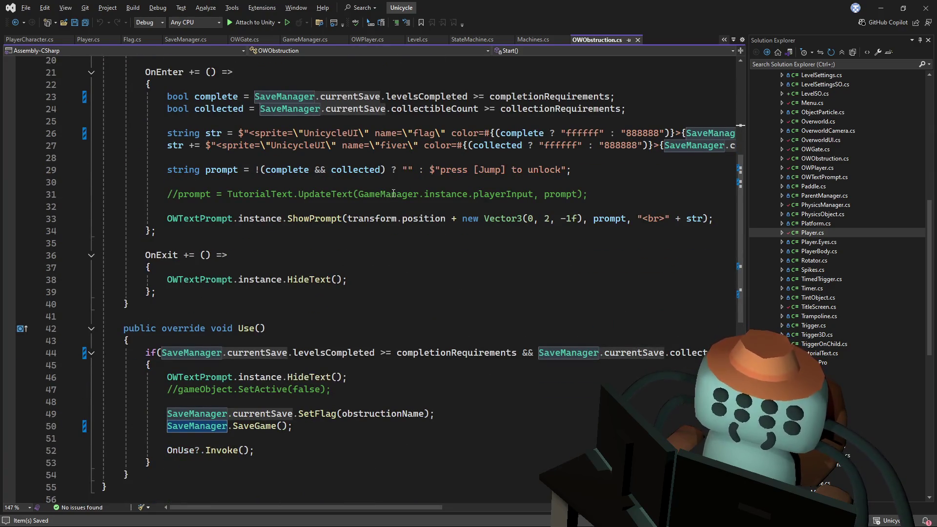
{"action": "scroll", "coordinate": [381, 230], "scroll_direction": "up", "scroll_amount": 1}
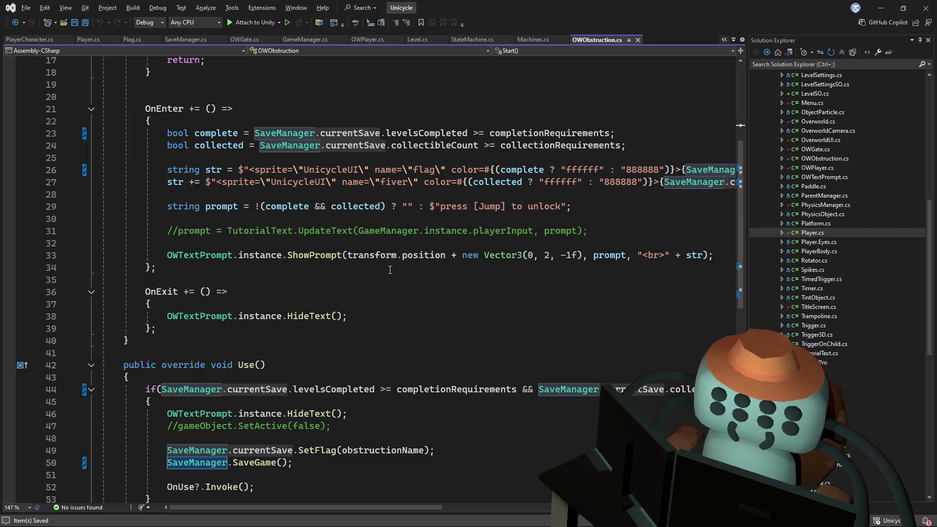
{"action": "scroll", "coordinate": [332, 232], "scroll_direction": "up", "scroll_amount": 3}
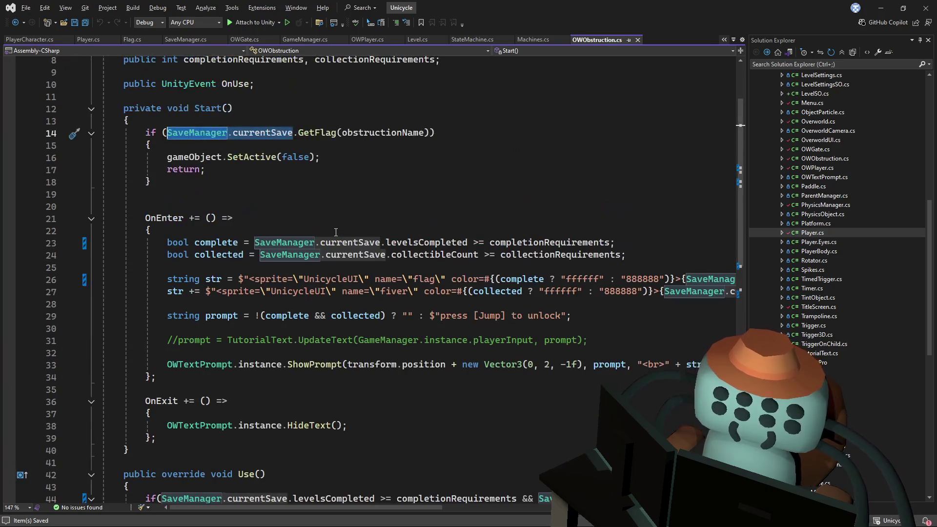
{"action": "scroll", "coordinate": [336, 232], "scroll_direction": "down", "scroll_amount": 4}
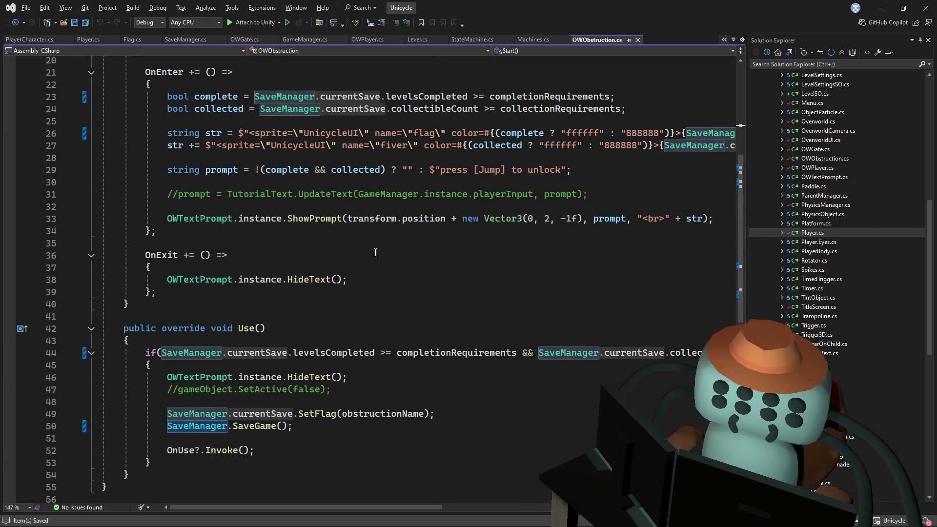
{"action": "left_click", "coordinate": [331, 412]}
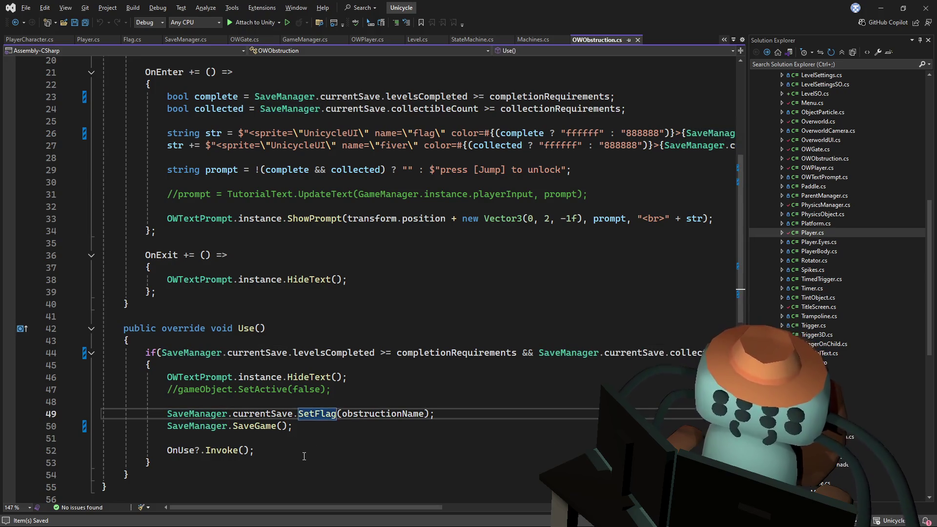
{"action": "left_click", "coordinate": [274, 412]}
{"action": "key", "text": "F12"}
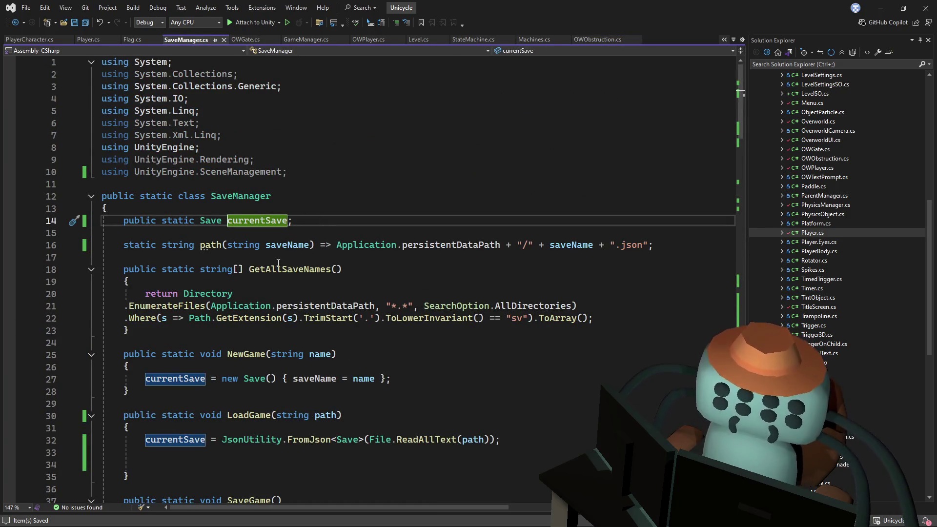
{"action": "scroll", "coordinate": [278, 263], "scroll_direction": "down", "scroll_amount": 7}
{"action": "scroll", "coordinate": [238, 269], "scroll_direction": "up", "scroll_amount": 4}
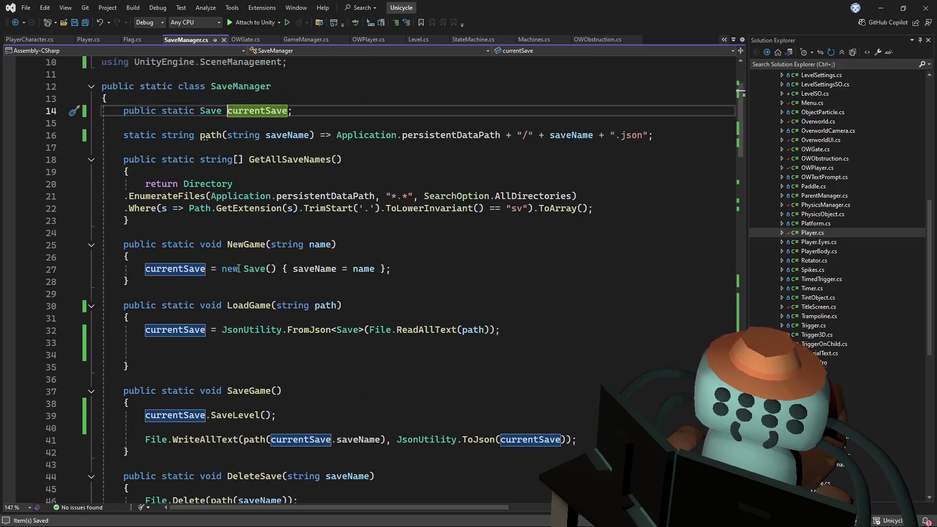
- Inspect the Save class definition, then navigate back to OWObstruction's Use method
{"action": "left_click", "coordinate": [210, 111], "text": "ctrl"}
{"action": "scroll", "coordinate": [348, 348], "scroll_direction": "down", "scroll_amount": 4}
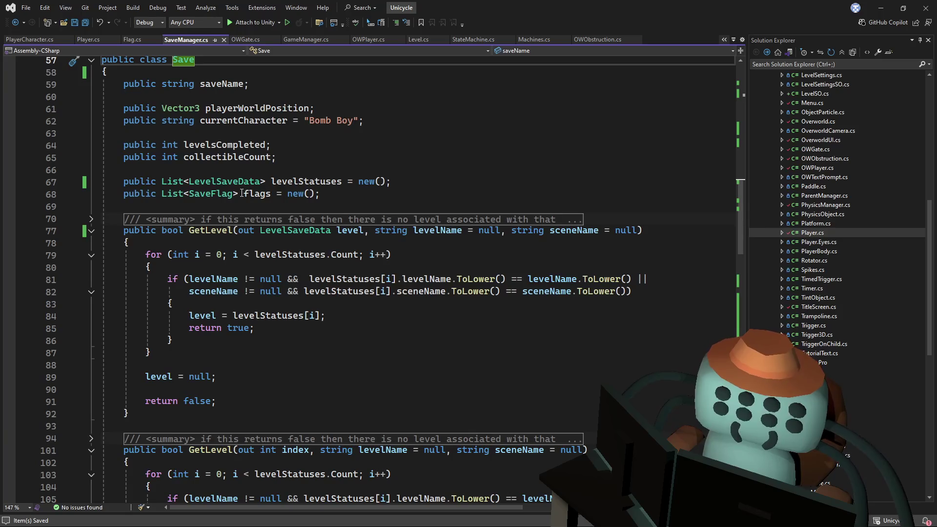
{"action": "mouse_move", "coordinate": [269, 194]}
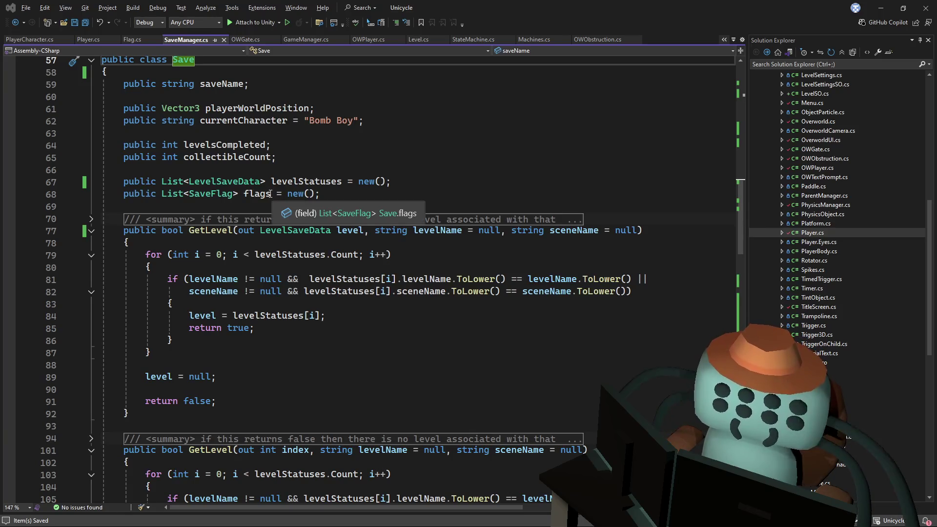
{"action": "key", "text": "alt+Tab"}
{"action": "key", "text": "alt+Tab"}
{"action": "scroll", "coordinate": [332, 279], "scroll_direction": "down", "scroll_amount": 3}
{"action": "key", "text": "ctrl+minus"}
{"action": "key", "text": "ctrl+minus"}
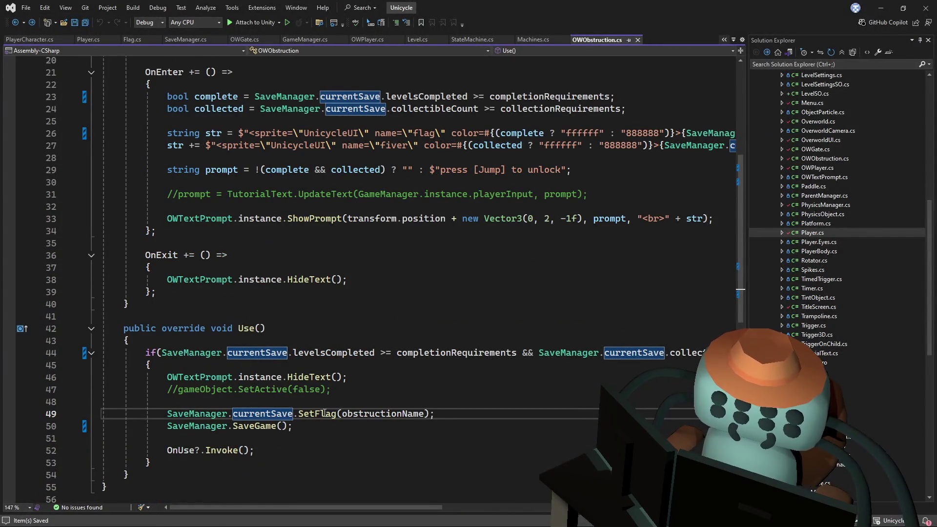
- Check SaveGame's definition, then open SetFlag and add a line after its flag assignment
{"action": "left_click", "coordinate": [253, 427], "text": "ctrl"}
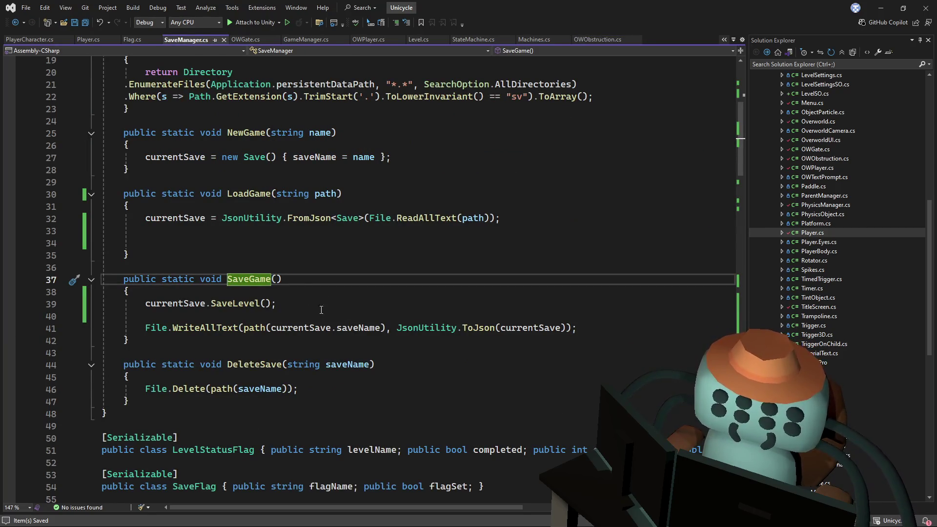
{"action": "key", "text": "ctrl+minus"}
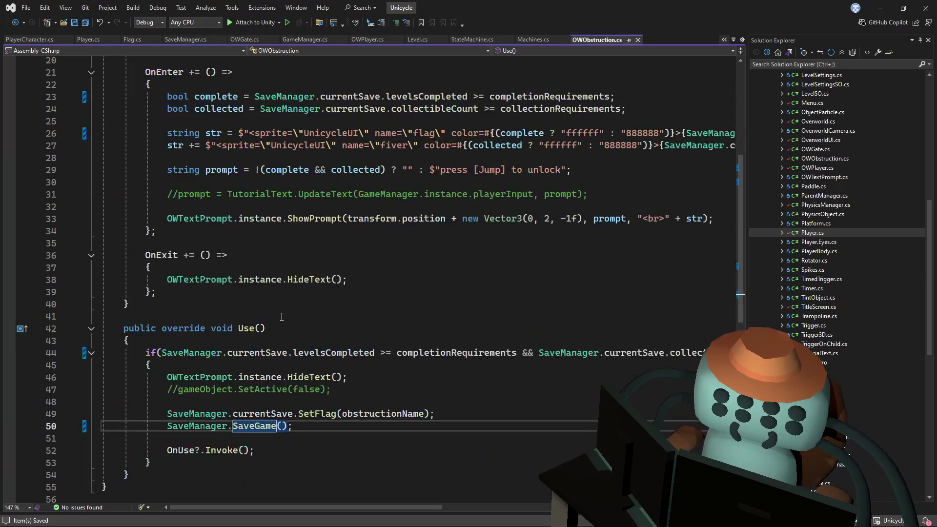
{"action": "left_click", "coordinate": [287, 412]}
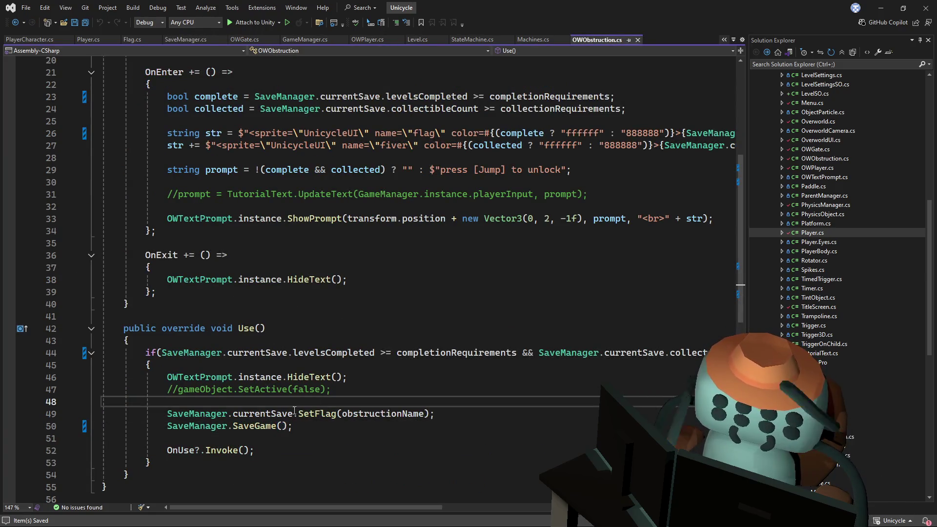
{"action": "left_click", "coordinate": [311, 414], "text": "ctrl"}
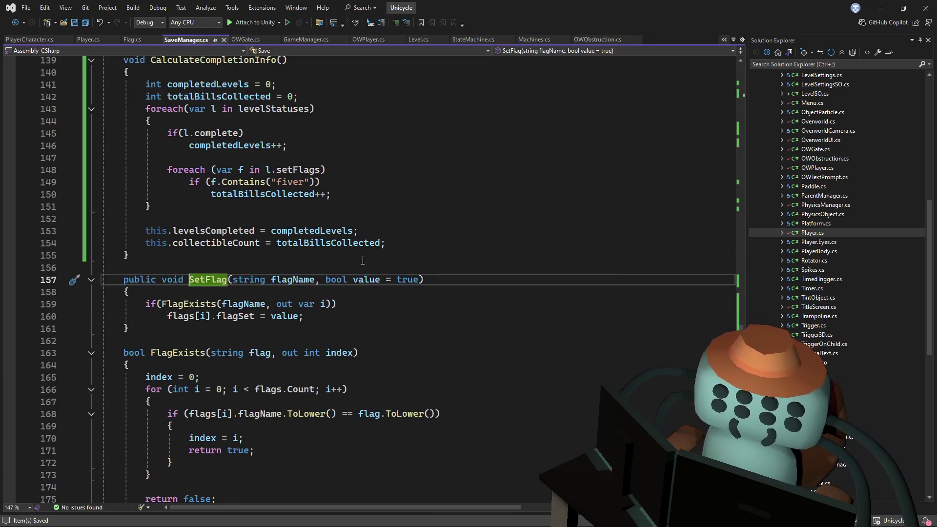
{"action": "left_click", "coordinate": [348, 317]}
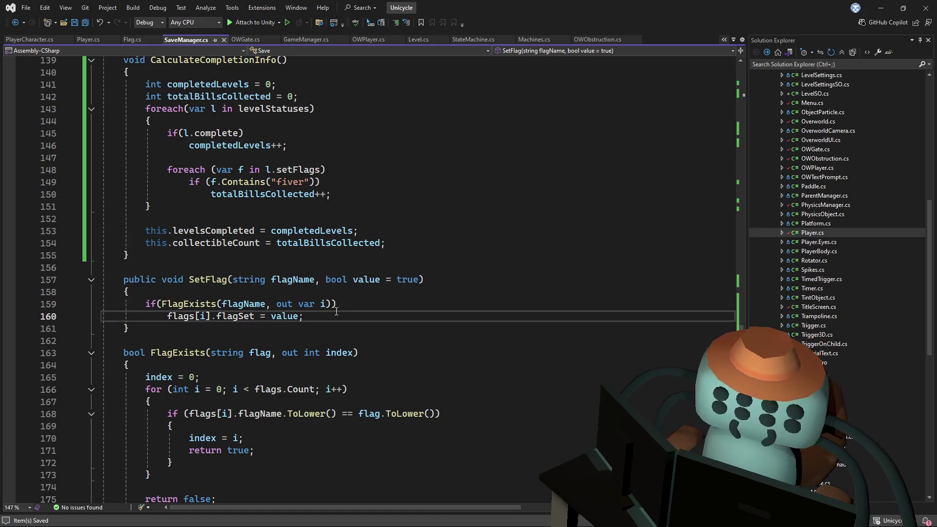
{"action": "key", "text": "Return"}
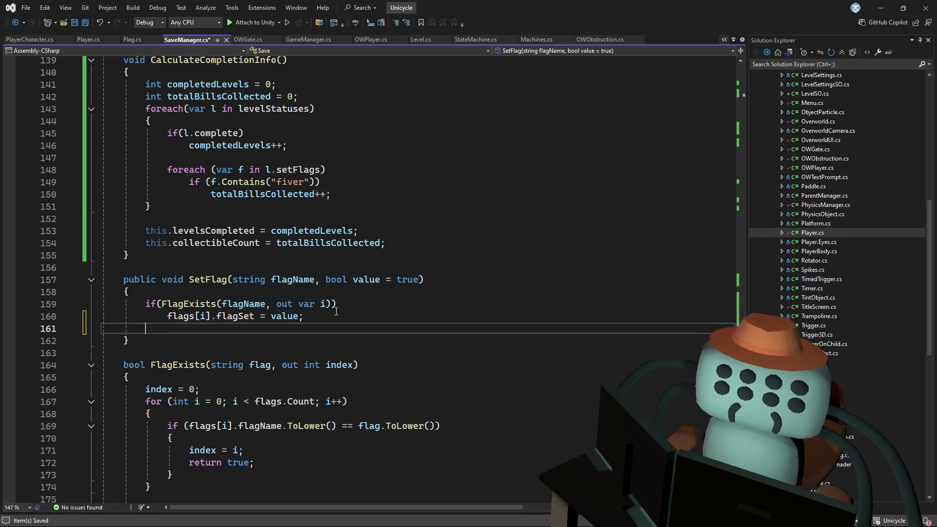
- Add an else branch to SetFlag calling flags.Add(flagName, value) and save SaveManager.cs
{"action": "type", "text": "else"}
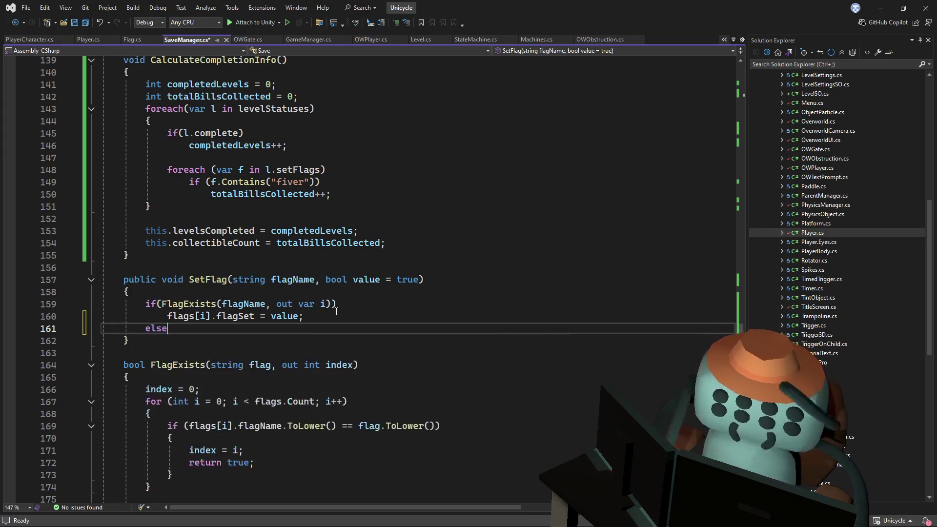
{"action": "key", "text": "Return"}
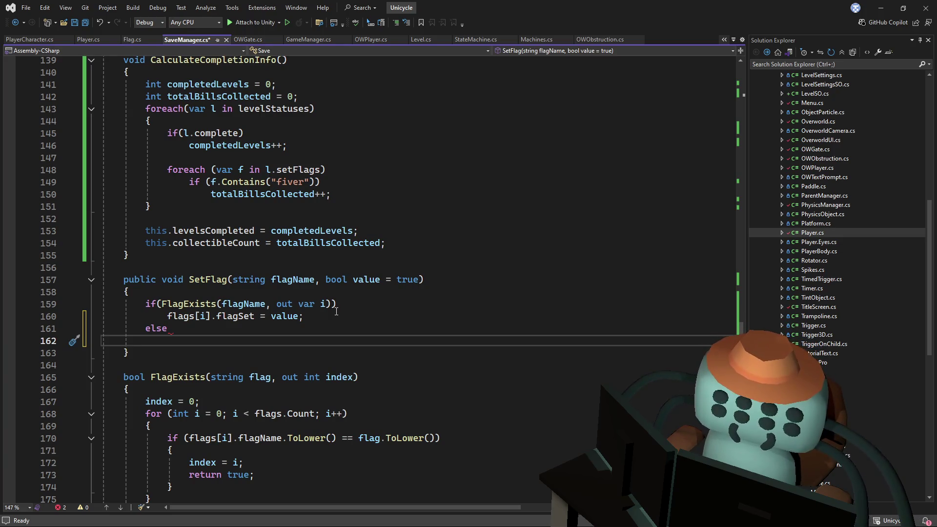
{"action": "type", "text": "flags.Add"}
{"action": "key", "text": "Tab"}
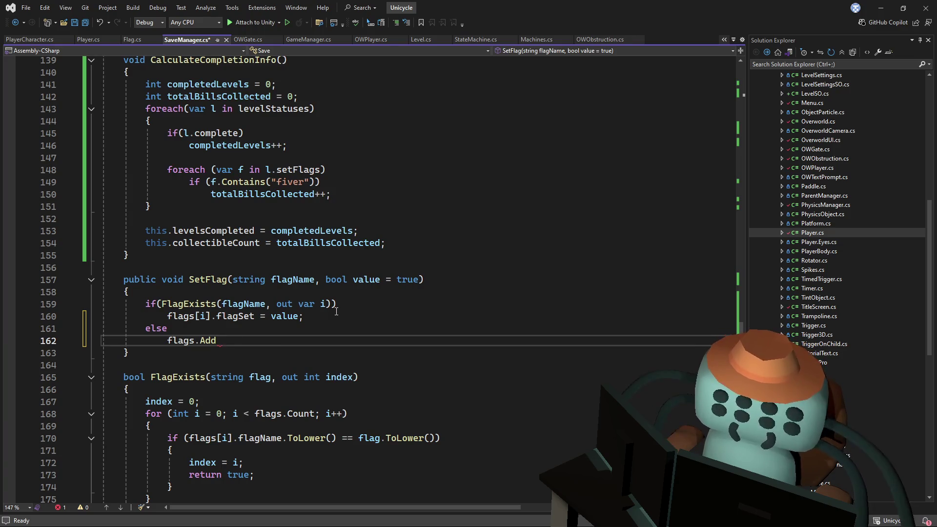
{"action": "type", "text": "(flagn"}
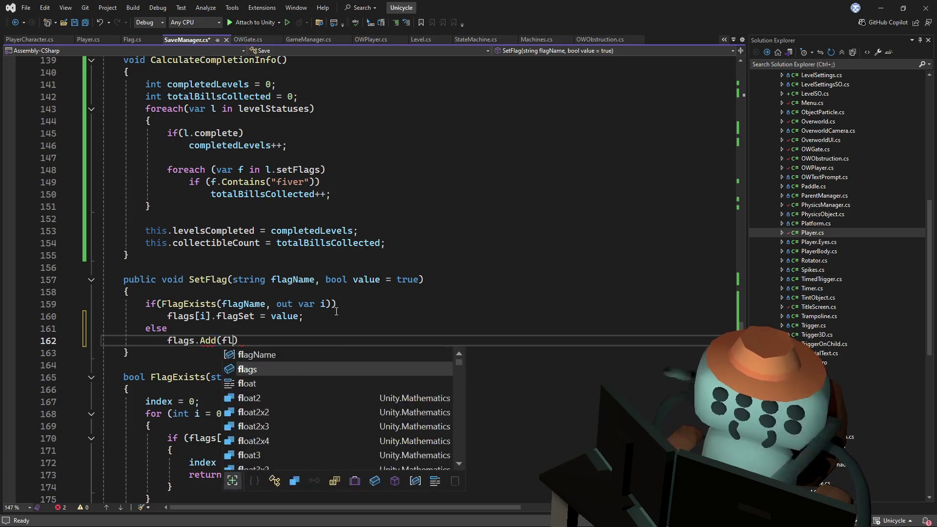
{"action": "key", "text": "Tab"}
{"action": "type", "text": ";"}
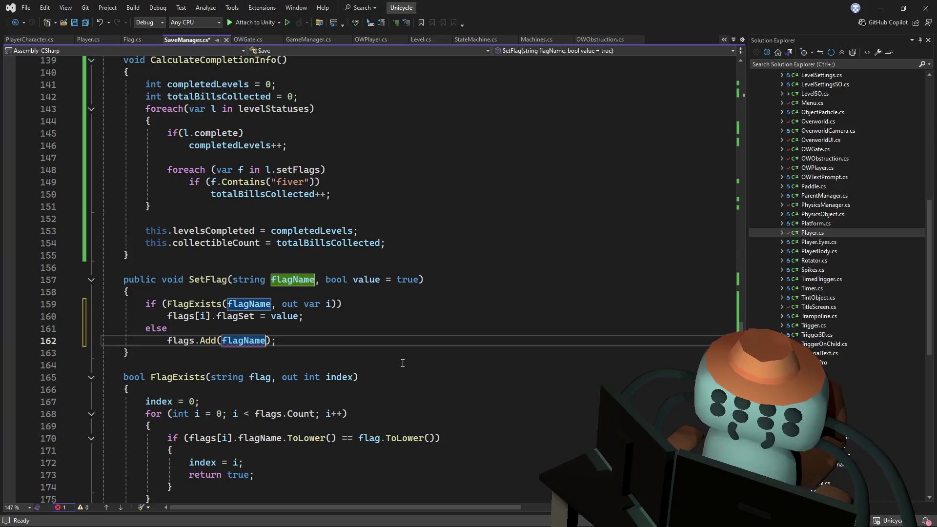
{"action": "type", "text": ", value"}
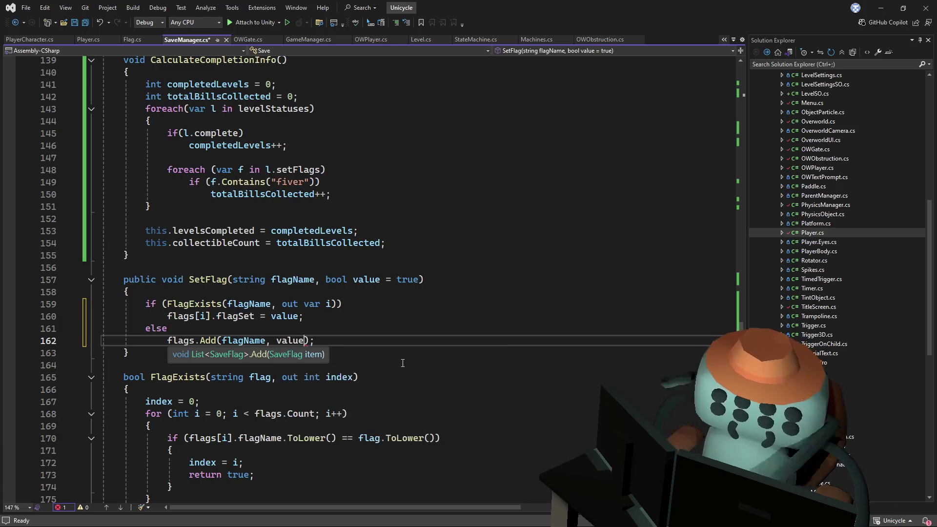
{"action": "key", "text": "ctrl+s"}
- Delete the old flagName, value arguments from the Add call in the else branch
{"action": "left_click", "coordinate": [281, 296]}
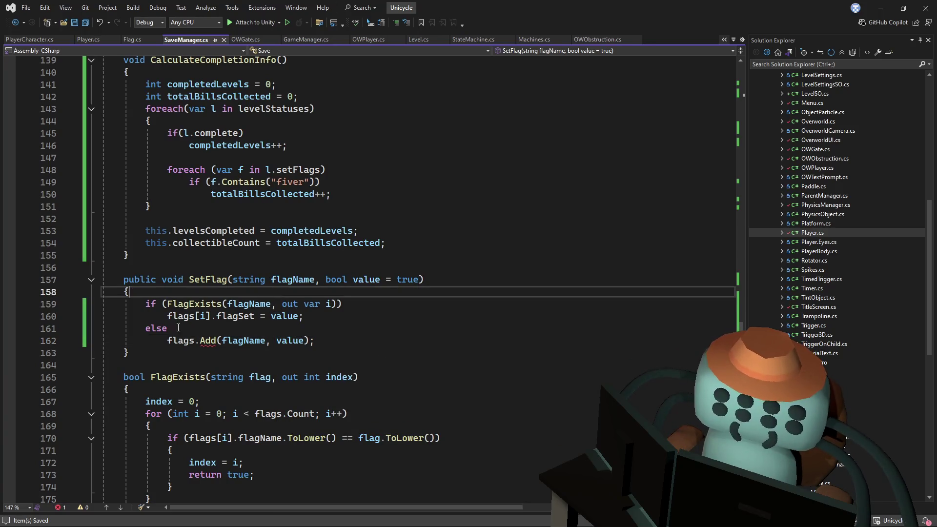
{"action": "left_click", "coordinate": [213, 328]}
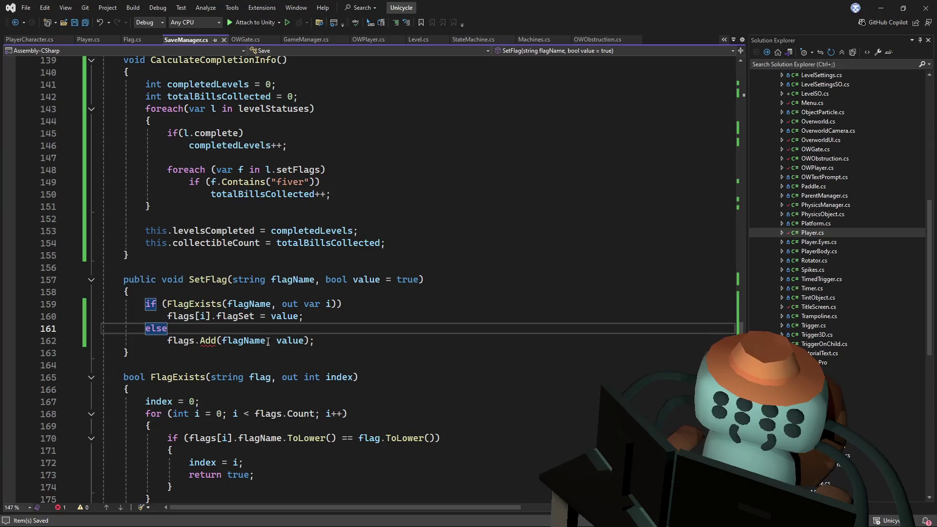
{"action": "mouse_move", "coordinate": [209, 339]}
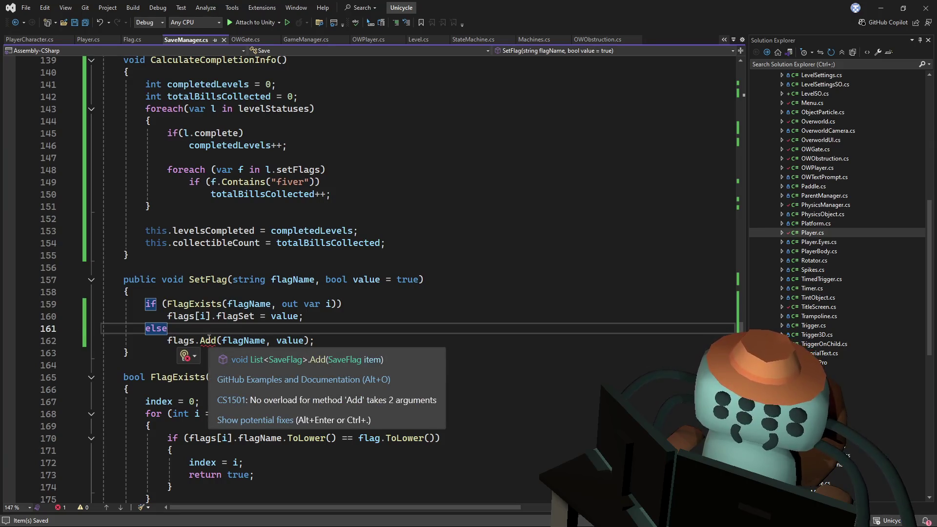
{"action": "left_click", "coordinate": [304, 341]}
{"action": "left_click_drag", "start_coordinate": [303, 340], "coordinate": [249, 340]}
{"action": "key", "text": "ctrl+shift+Left"}
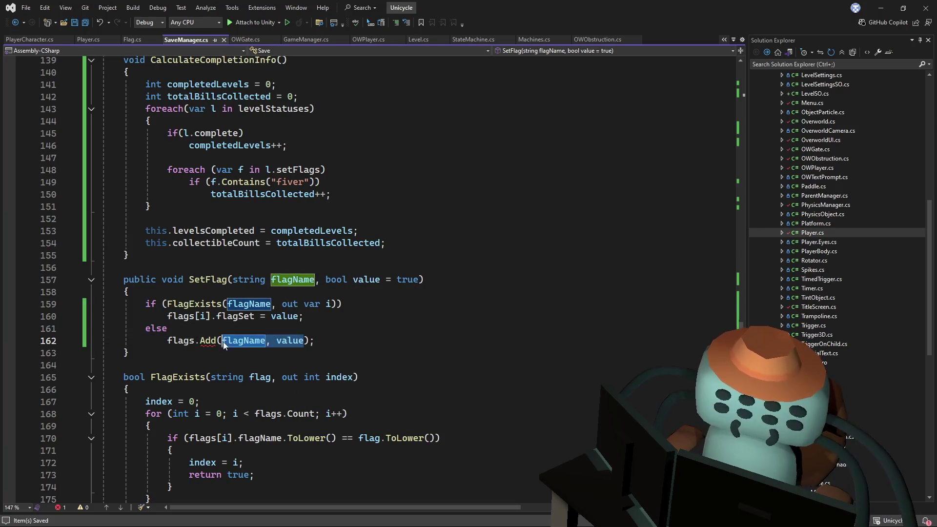
{"action": "key", "text": "BackSpace"}
- Replace them with new SaveFlag() { flagName = flagName, flagSet = value }; and save
{"action": "type", "text": "new "}
{"action": "type", "text": "saveF"}
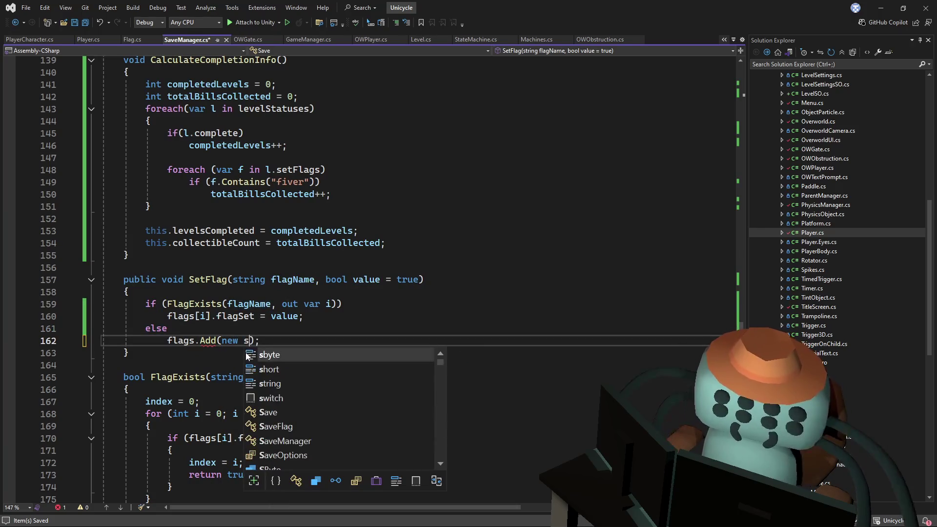
{"action": "key", "text": "Tab"}
{"action": "type", "text": "() {"}
{"action": "key", "text": "Tab"}
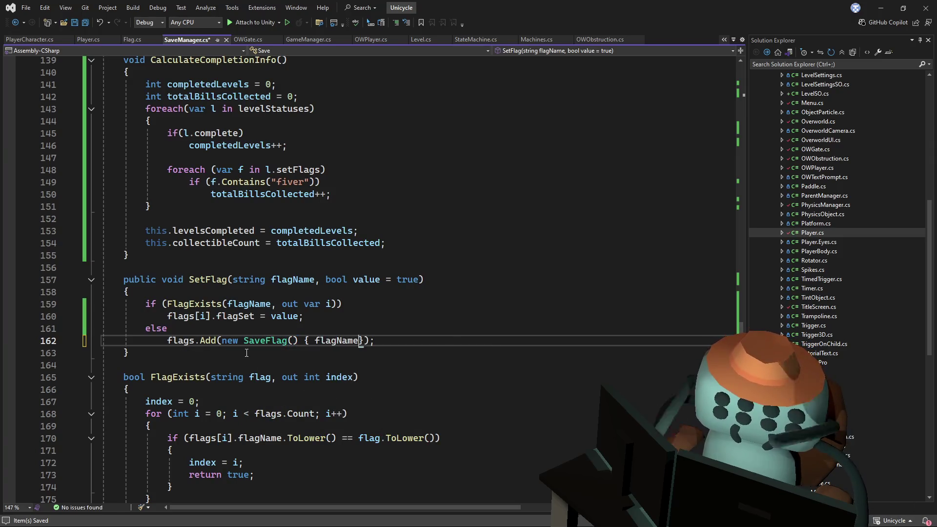
{"action": "key", "text": "Delete"}
{"action": "type", "text": "= flagName,"}
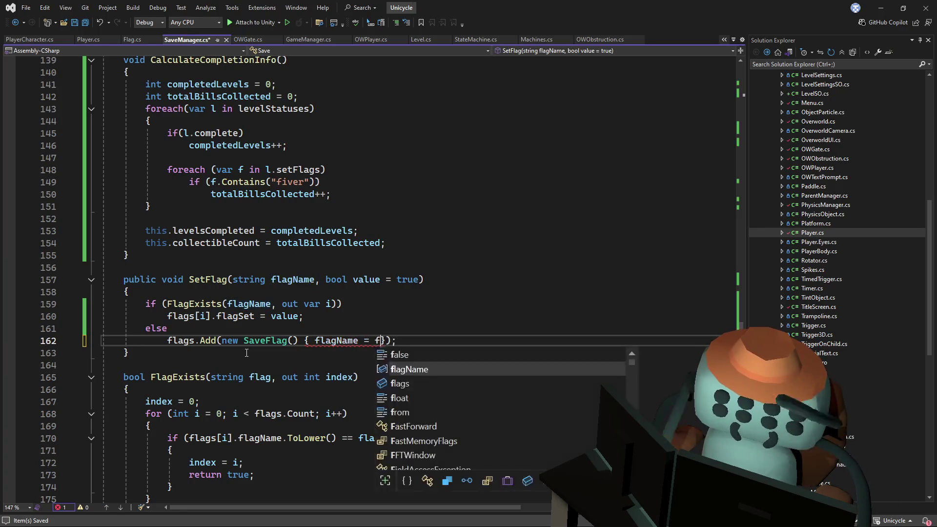
{"action": "type", "text": " flagSet ="}
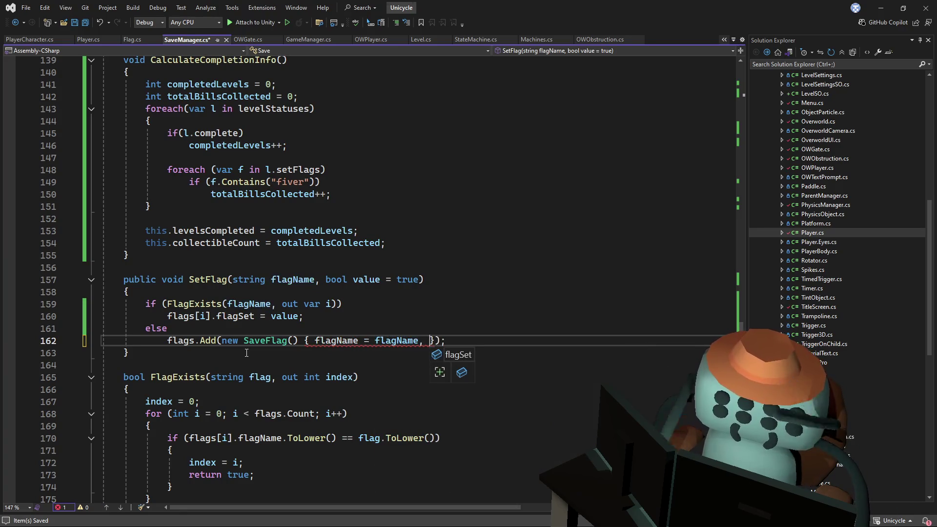
{"action": "type", "text": "val}"}
{"action": "key", "text": "Return"}
{"action": "key", "text": "BackSpace"}
{"action": "key", "text": "Left"}
{"action": "key", "text": "Left"}
{"action": "type", "text": "ue"}
{"action": "key", "text": "Right"}
{"action": "key", "text": "Right"}
{"action": "key", "text": "Right"}
{"action": "key", "text": "BackSpace"}
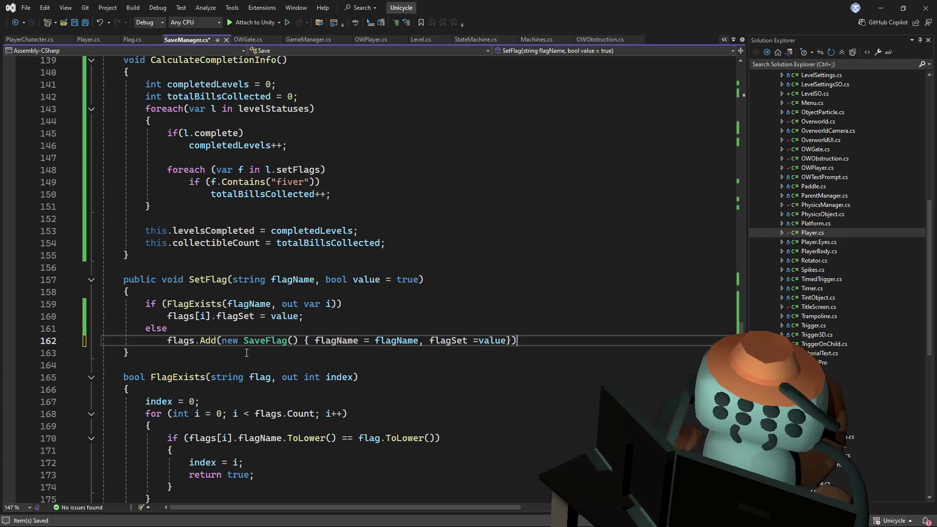
{"action": "type", "text": ";"}
{"action": "key", "text": "ctrl+s"}
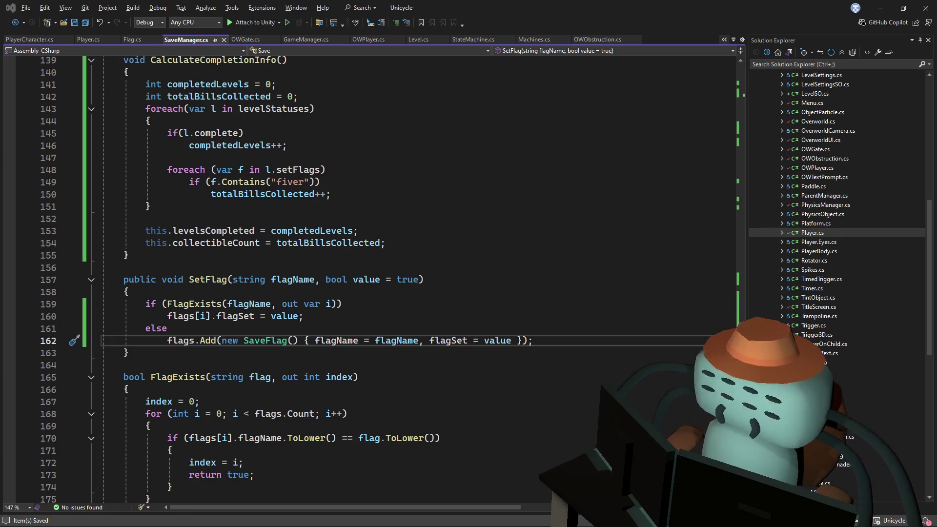
{"action": "left_click", "coordinate": [668, 211]}
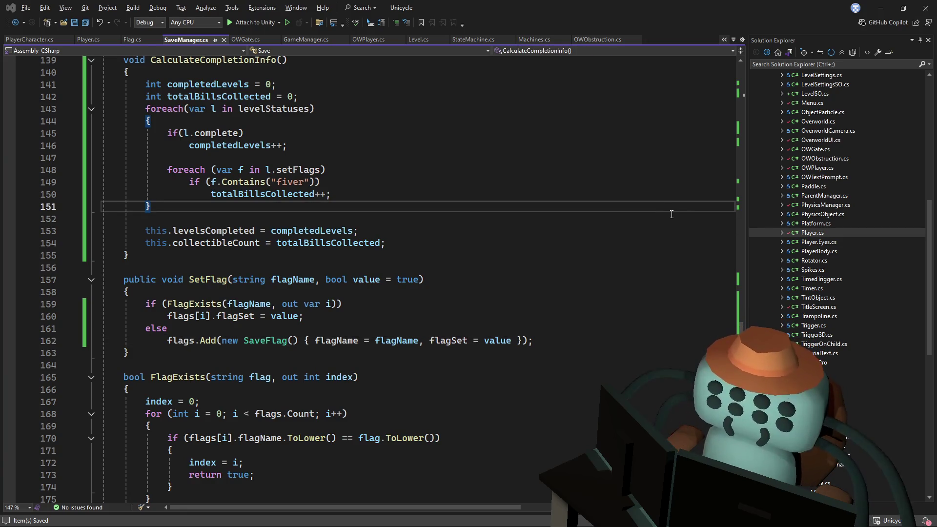
{"action": "key", "text": "alt+Tab"}
- Enter play mode and load the Tutoriapolis 1 level from the overworld
{"action": "left_click", "coordinate": [453, 29]}
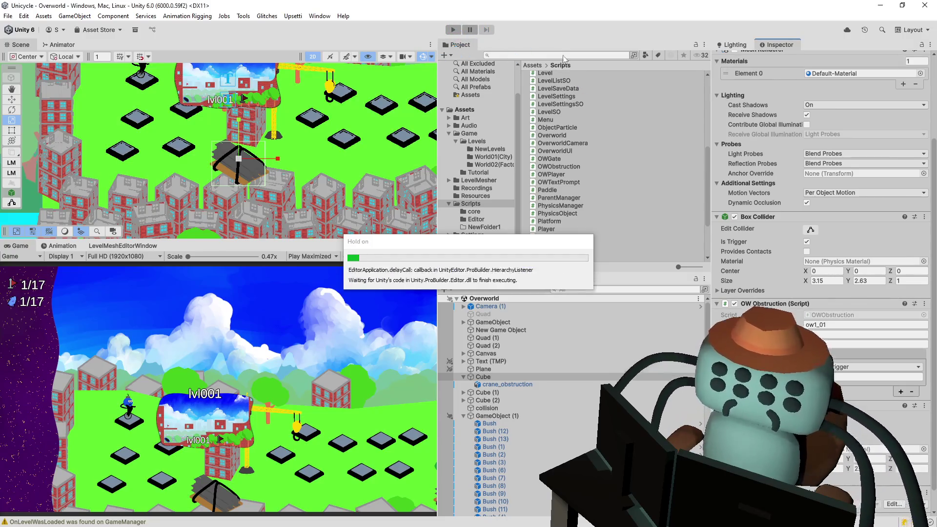
{"action": "left_click", "coordinate": [453, 30]}
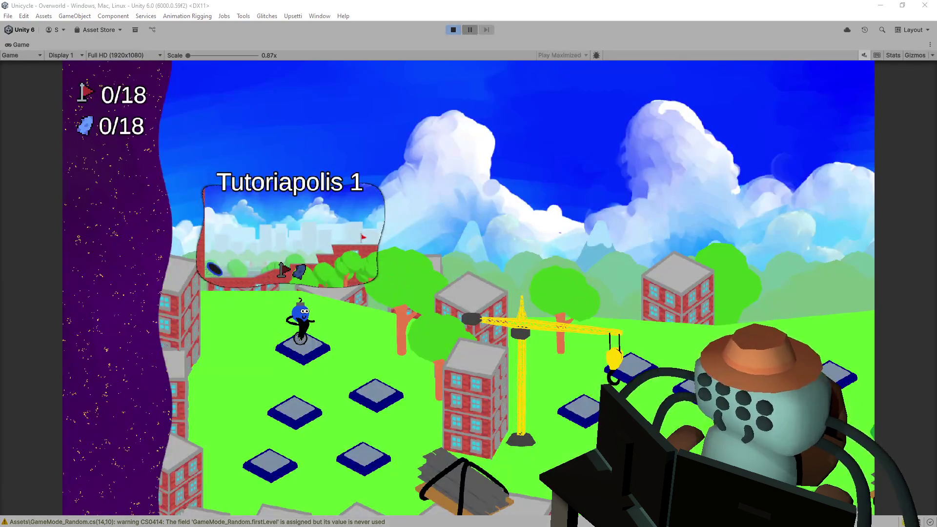
{"action": "left_click", "coordinate": [610, 324]}
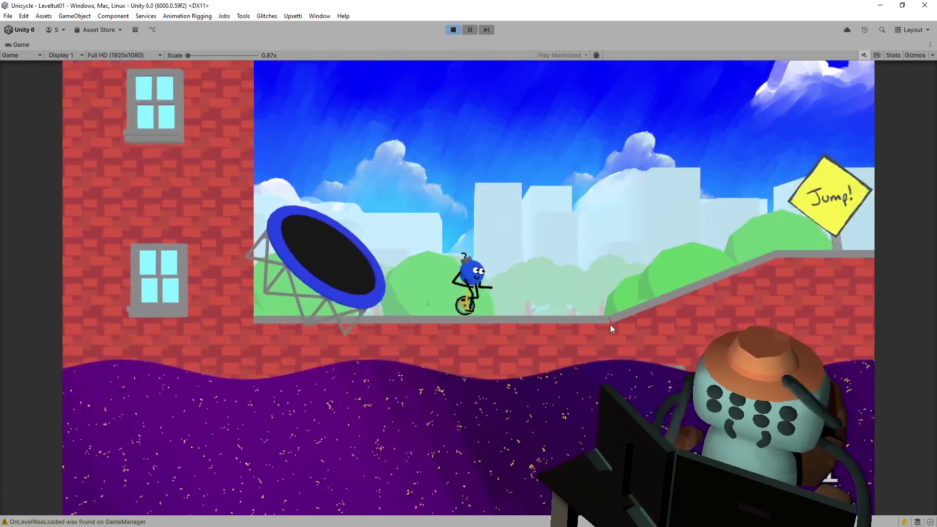
- Ride through Tutoriapolis 1 and Tutoriapolis 2, reaching the overworld at 2/18
{"action": "key", "text": "space"}
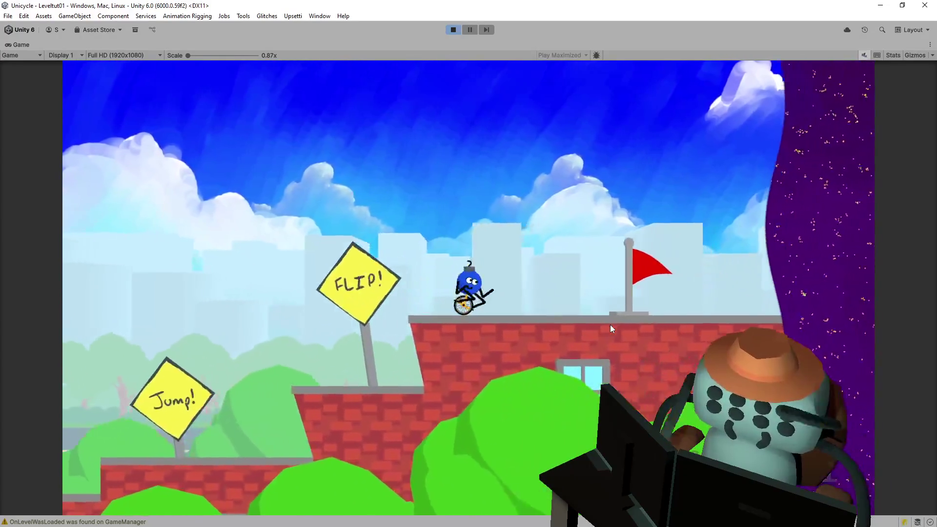
{"action": "key", "text": "space"}
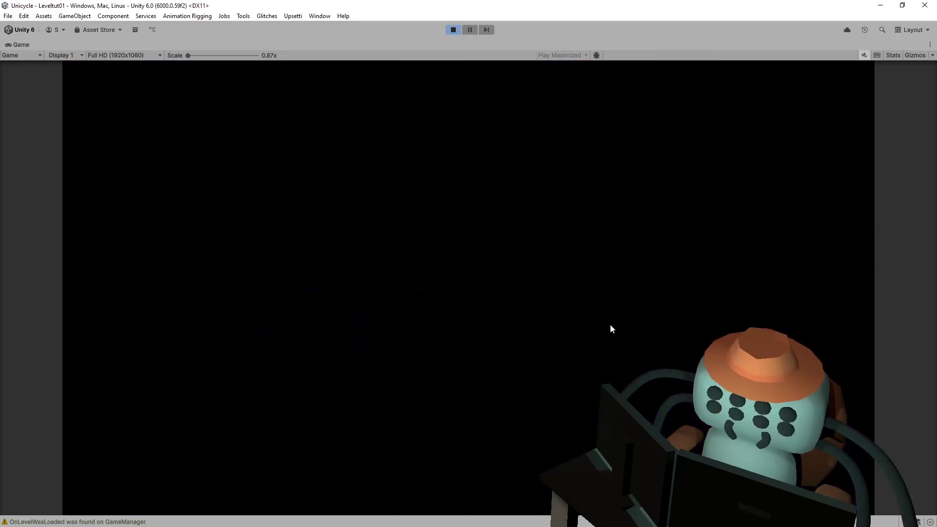
{"action": "key", "text": "space"}
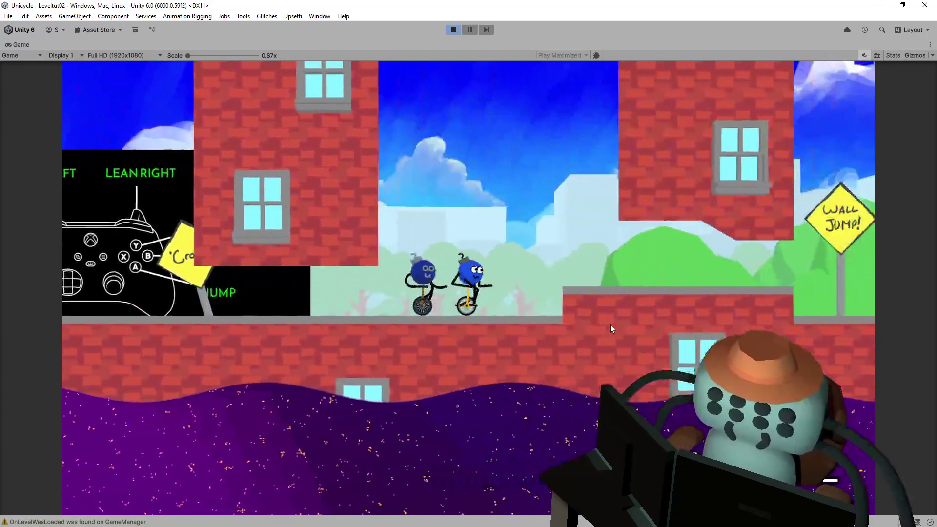
{"action": "key", "text": "Right"}
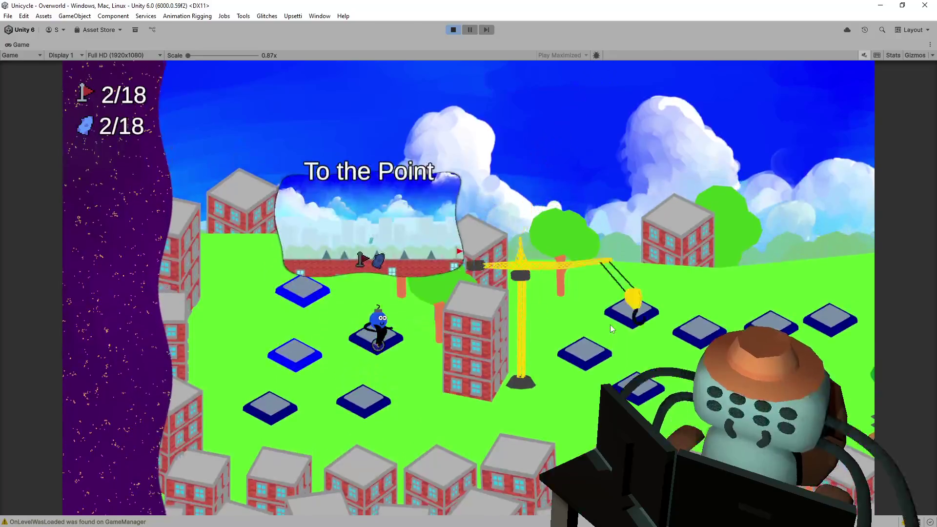
- Ride the 3/4 Pipes level up the brick ramp to the flag and exit Level Complete
{"action": "key", "text": "space"}
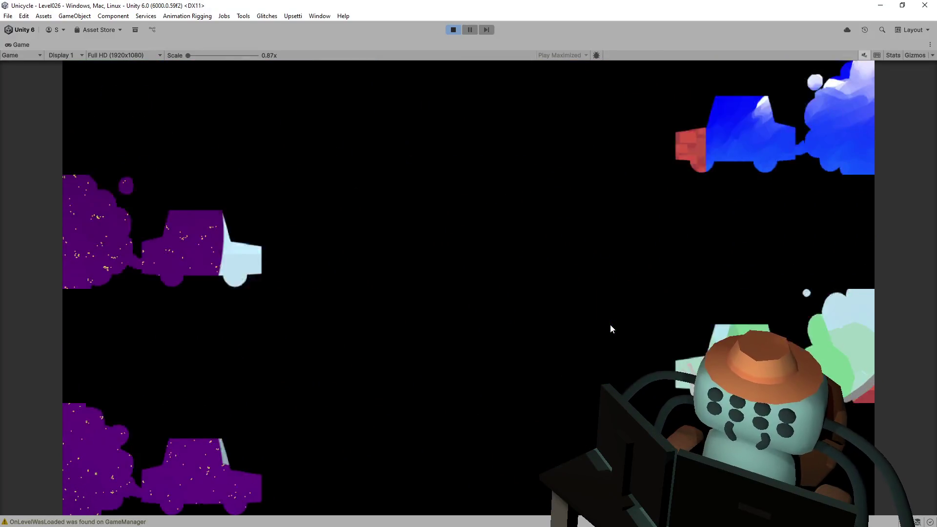
{"action": "key", "text": "Right"}
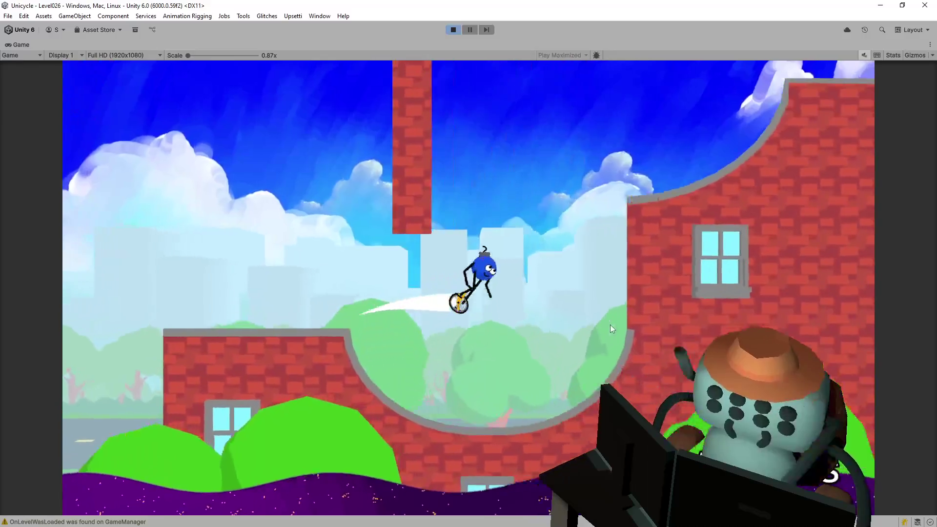
{"action": "key", "text": "Right"}
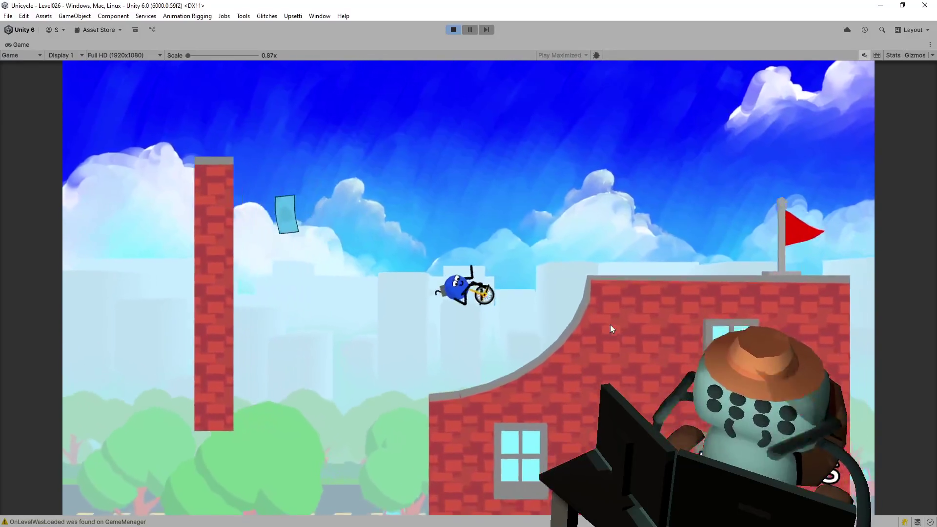
{"action": "key", "text": "Right"}
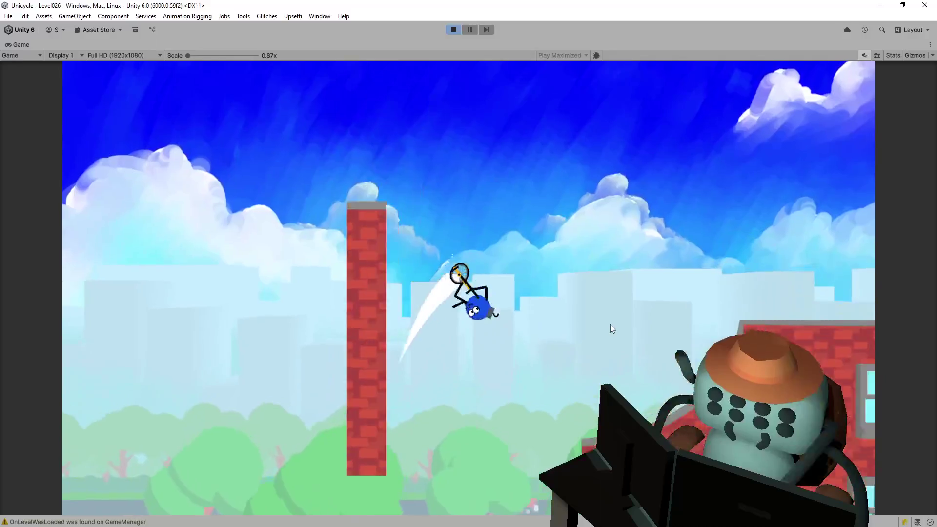
{"action": "key", "text": "Right"}
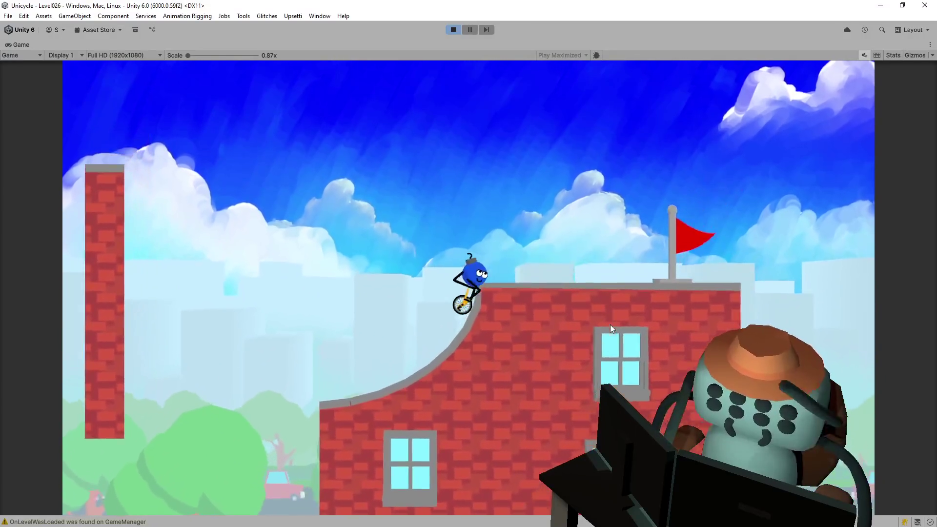
{"action": "key", "text": "Right"}
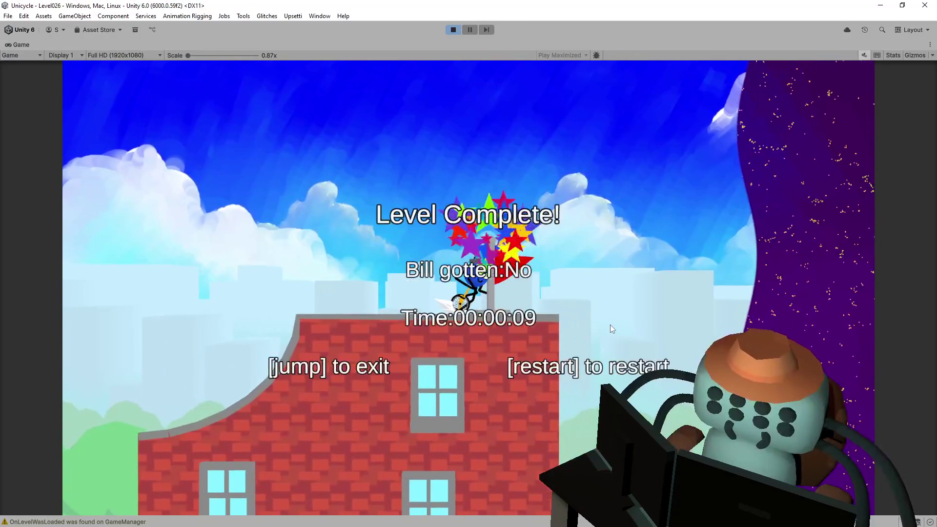
{"action": "key", "text": "space"}
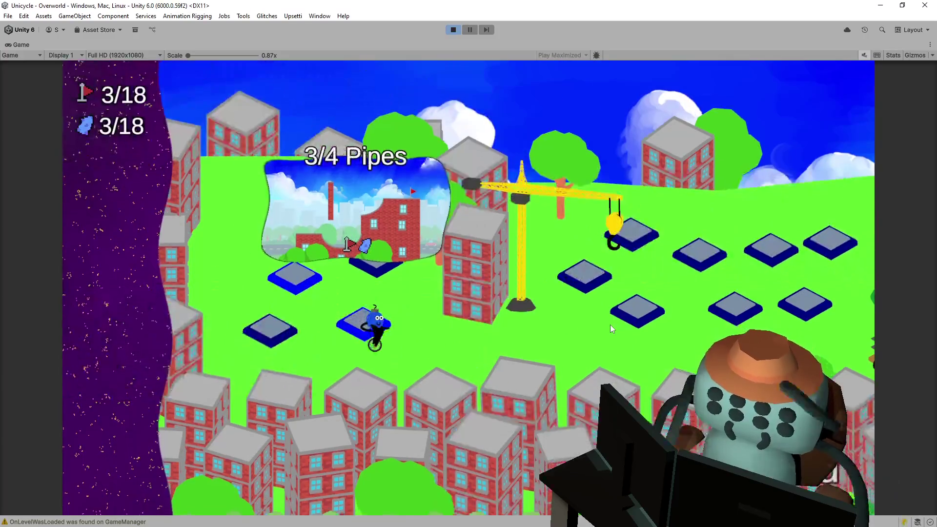
- Move along the overworld to the next spot and bring the test.json window into view
{"action": "key", "text": "Right"}
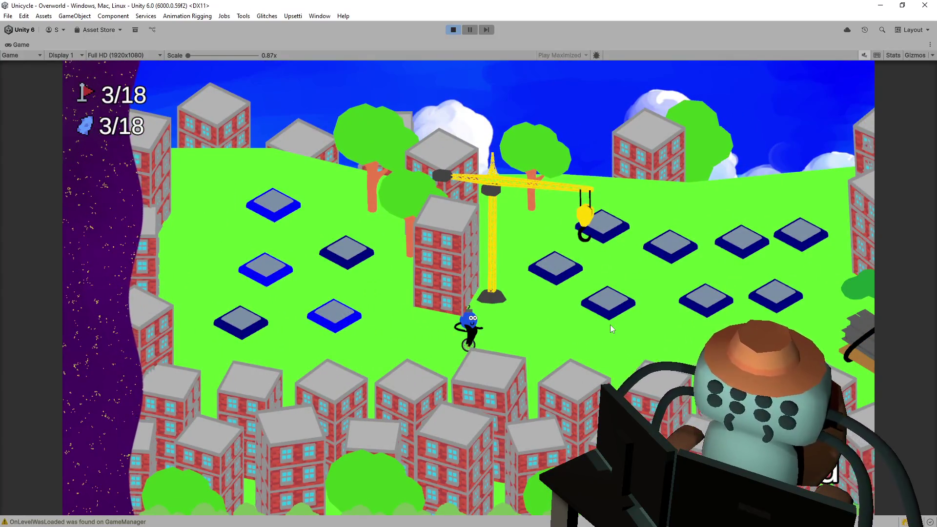
{"action": "key", "text": "Right"}
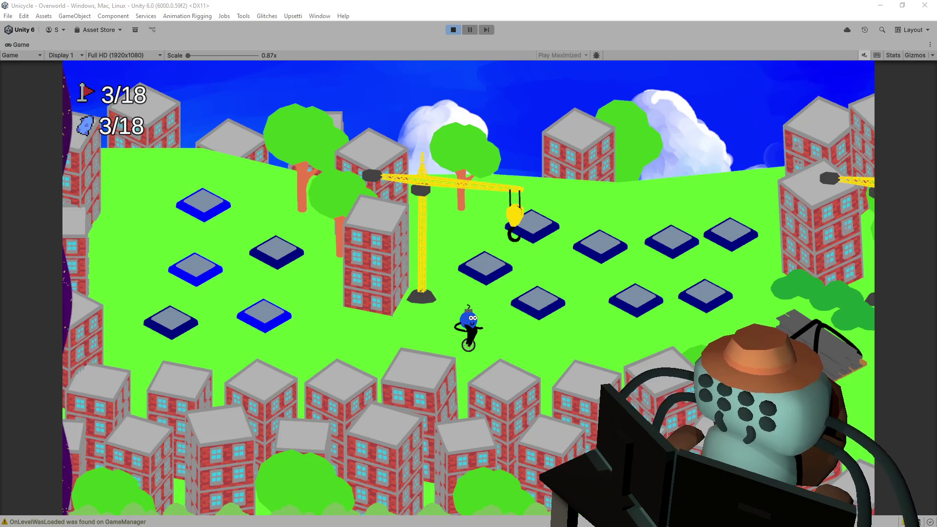
{"action": "mouse_move", "coordinate": [934, 130]}
{"action": "left_mouse_down"}
{"action": "mouse_move", "coordinate": [690, 142]}
{"action": "mouse_move", "coordinate": [590, 98]}
{"action": "mouse_move", "coordinate": [564, 97]}
{"action": "left_mouse_up"}
- Maximize the test.json window and scroll through the top of the save data
{"action": "scroll", "coordinate": [762, 196], "scroll_direction": "up", "scroll_amount": 6}
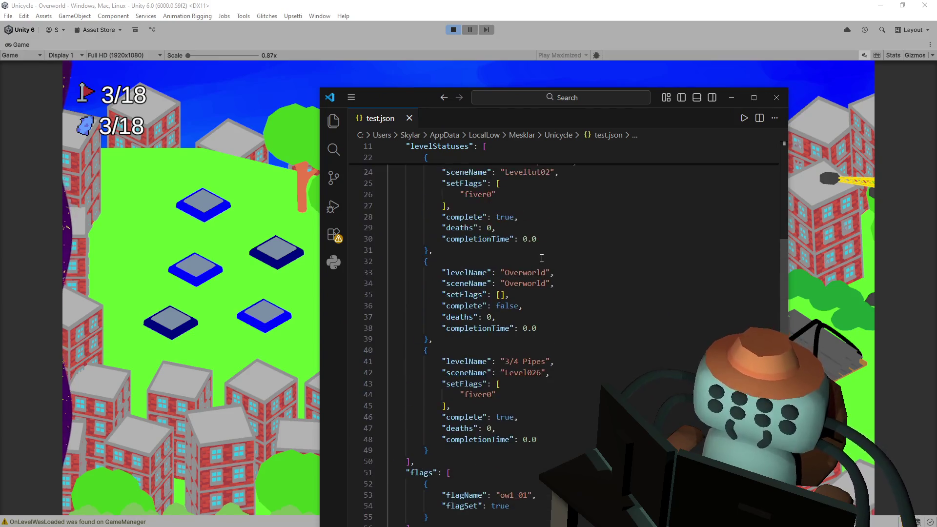
{"action": "left_click", "coordinate": [754, 98]}
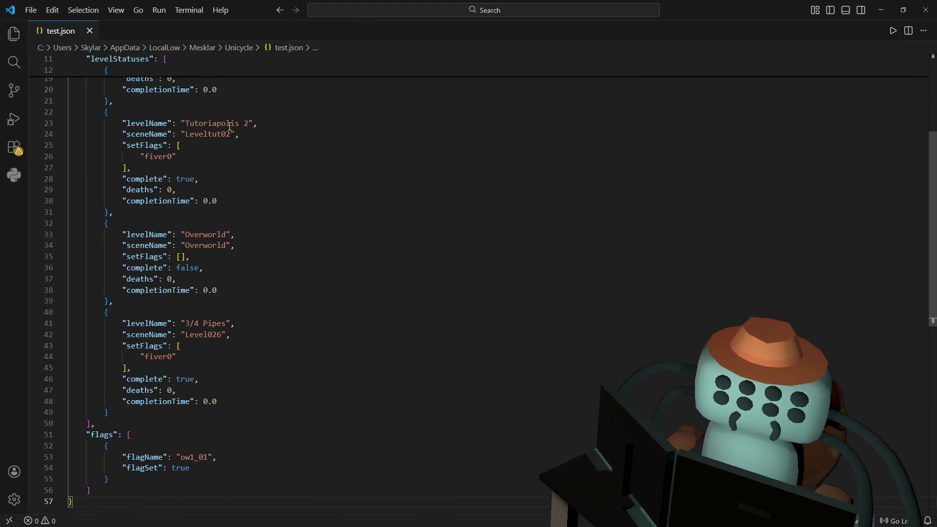
{"action": "scroll", "coordinate": [230, 126], "scroll_direction": "up", "scroll_amount": 6}
{"action": "scroll", "coordinate": [241, 128], "scroll_direction": "down", "scroll_amount": 2}
{"action": "mouse_move", "coordinate": [110, 99]}
{"action": "left_mouse_down"}
{"action": "mouse_move", "coordinate": [241, 122]}
{"action": "mouse_move", "coordinate": [310, 223]}
{"action": "left_mouse_up"}
{"action": "scroll", "coordinate": [293, 200], "scroll_direction": "down", "scroll_amount": 4}
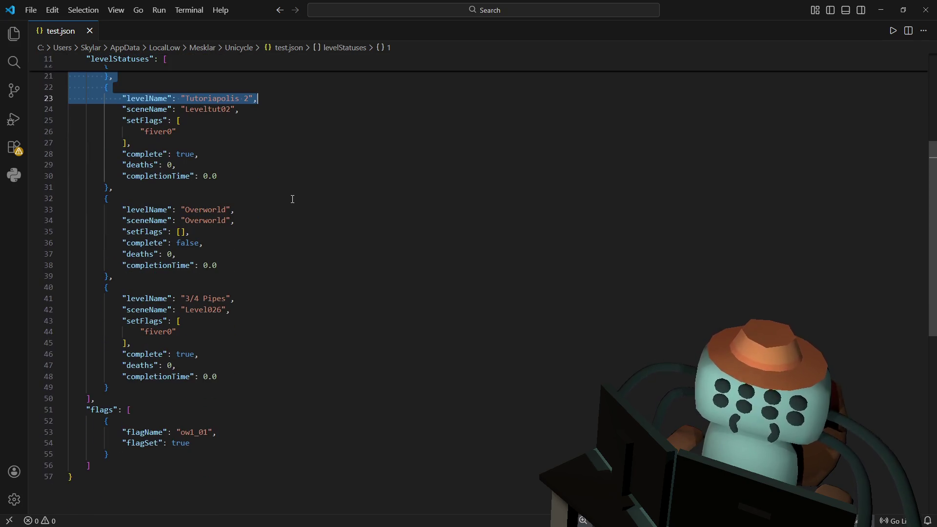
- Inspect the 3/4 Pipes level entry and ow1_01 flag, then return to the Unity game
{"action": "left_click_drag", "start_coordinate": [221, 301], "coordinate": [218, 377]}
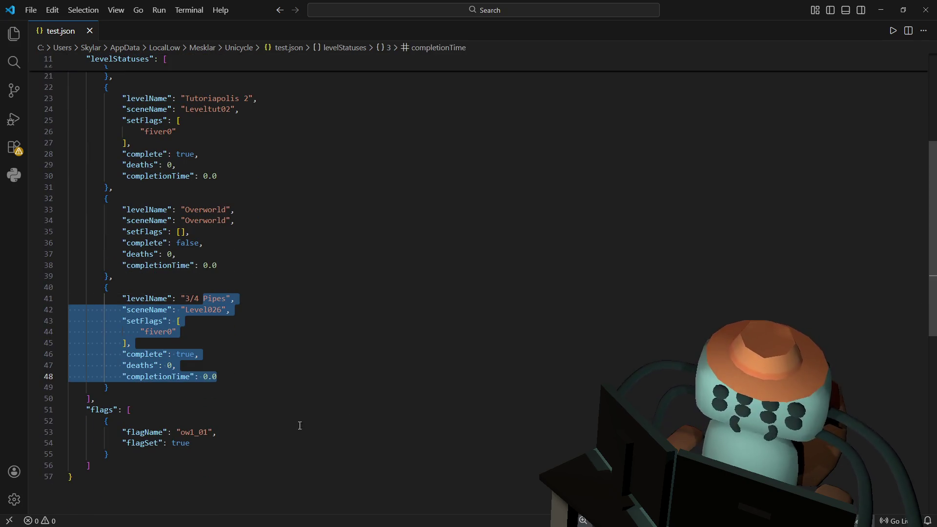
{"action": "scroll", "coordinate": [236, 438], "scroll_direction": "down", "scroll_amount": 1}
{"action": "mouse_move", "coordinate": [217, 426]}
{"action": "left_mouse_down"}
{"action": "mouse_move", "coordinate": [220, 399]}
{"action": "mouse_move", "coordinate": [229, 405]}
{"action": "mouse_move", "coordinate": [167, 410]}
{"action": "left_mouse_up"}
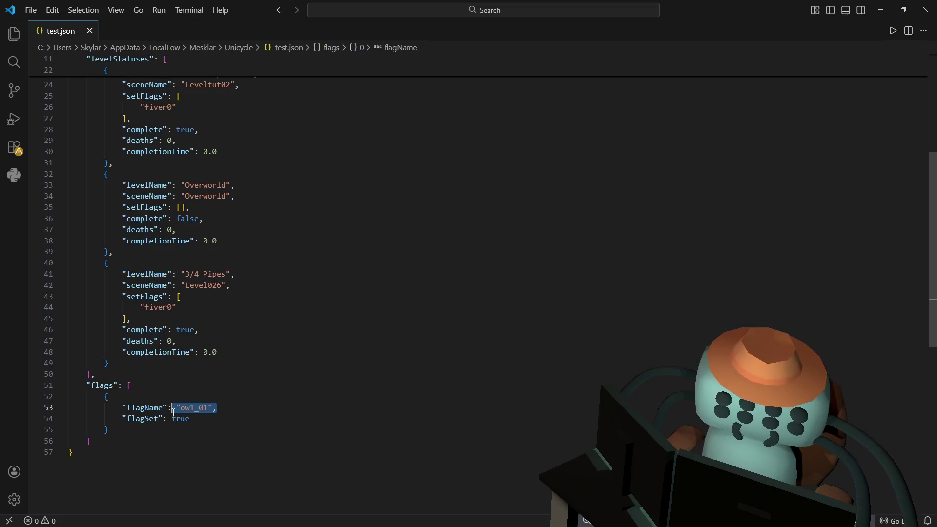
{"action": "left_click", "coordinate": [273, 414]}
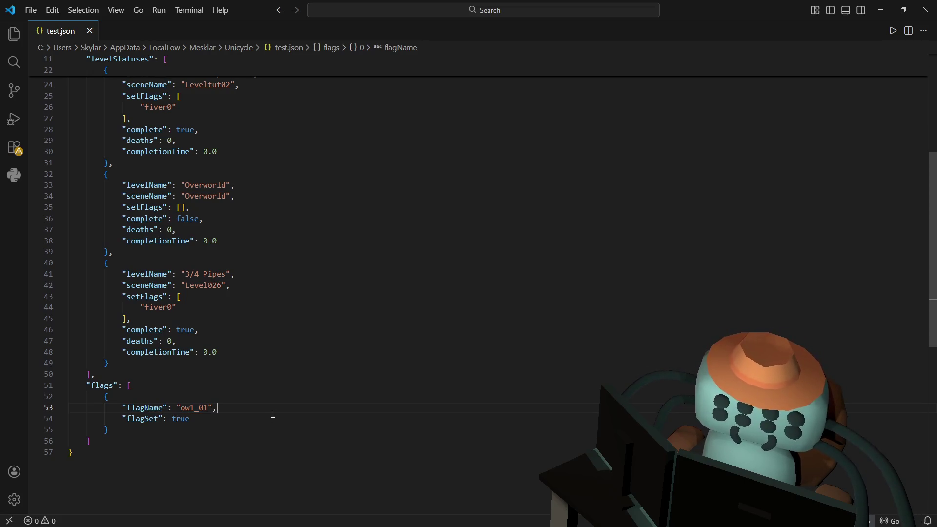
{"action": "scroll", "coordinate": [253, 392], "scroll_direction": "up", "scroll_amount": 6}
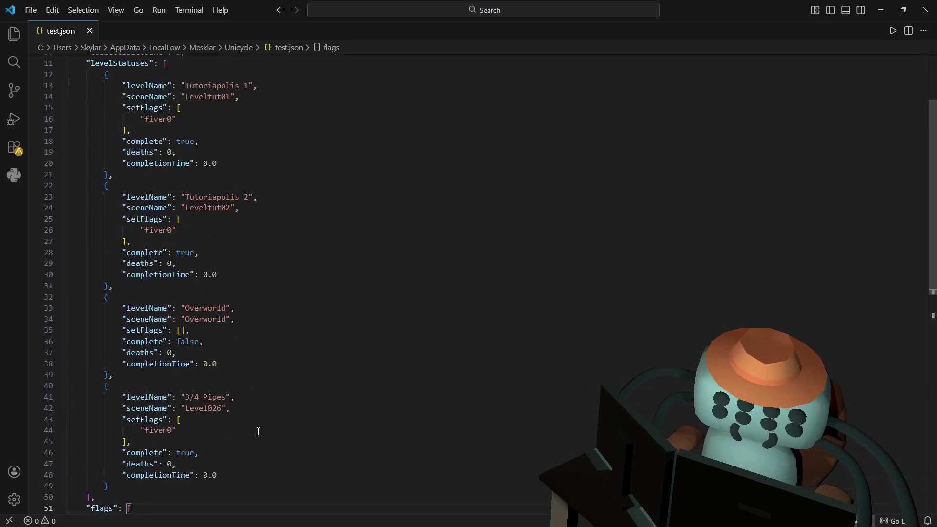
{"action": "scroll", "coordinate": [252, 426], "scroll_direction": "up", "scroll_amount": 1}
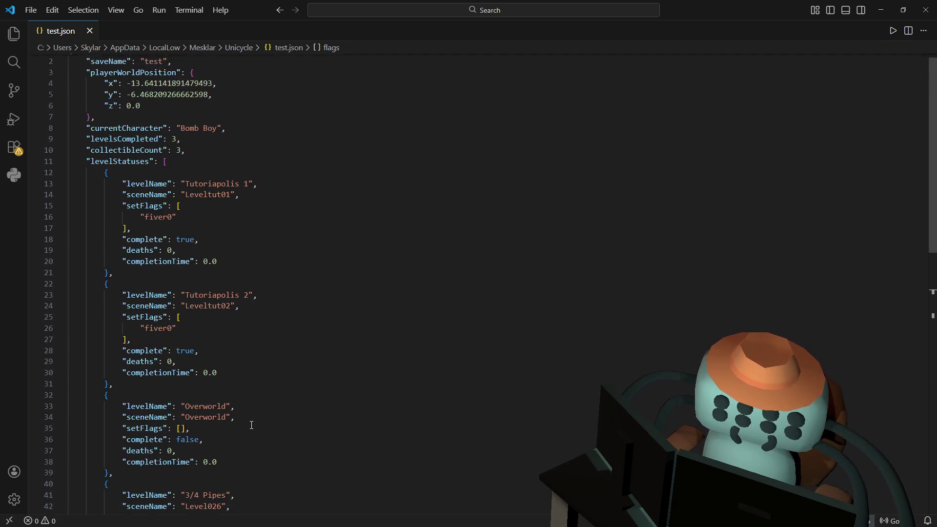
{"action": "scroll", "coordinate": [254, 425], "scroll_direction": "down", "scroll_amount": 8}
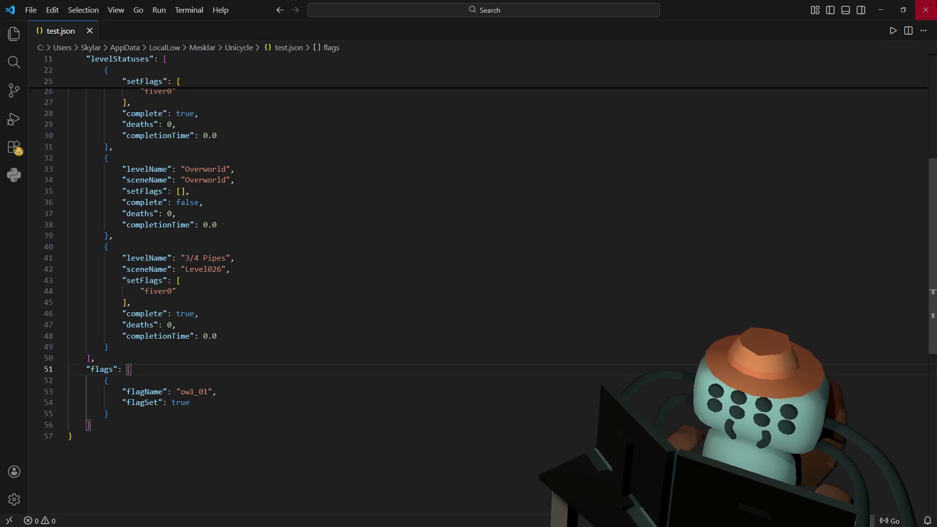
{"action": "key", "text": "alt+Tab"}
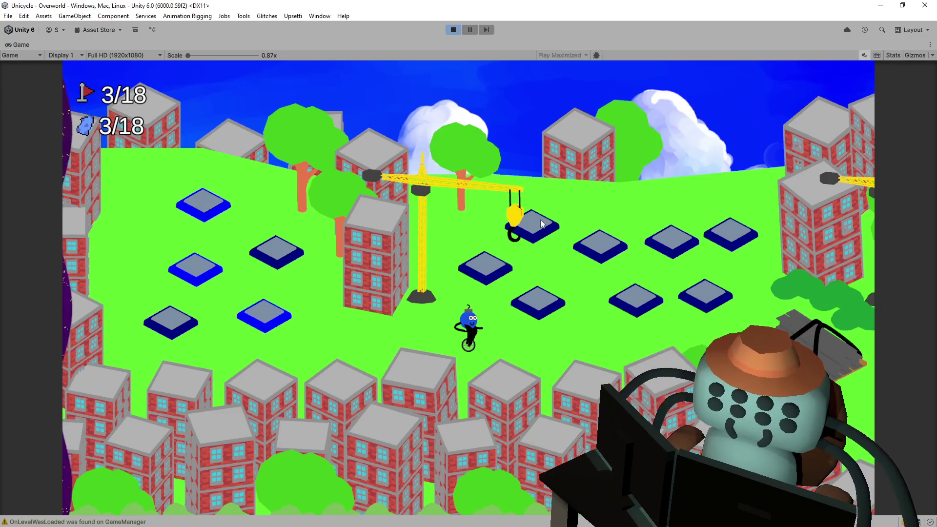
- Stop play mode with Ctrl+P and go to Visual Studio's text search
{"action": "key", "text": "ctrl+p"}
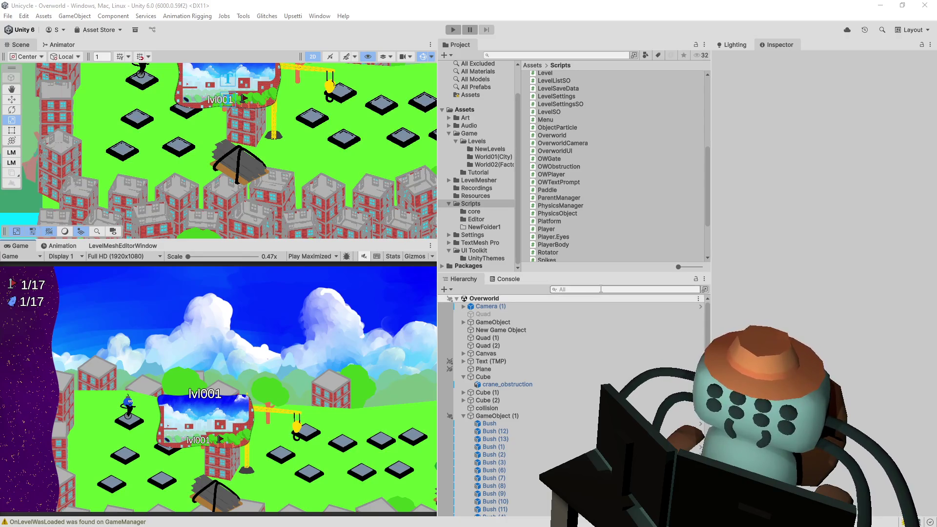
{"action": "key", "text": "alt+Tab"}
{"action": "key", "text": "ctrl+f"}
- Step through the "pause" matches in GameManager.cs, including lines 153, 186 and 306
{"action": "type", "text": "pause"}
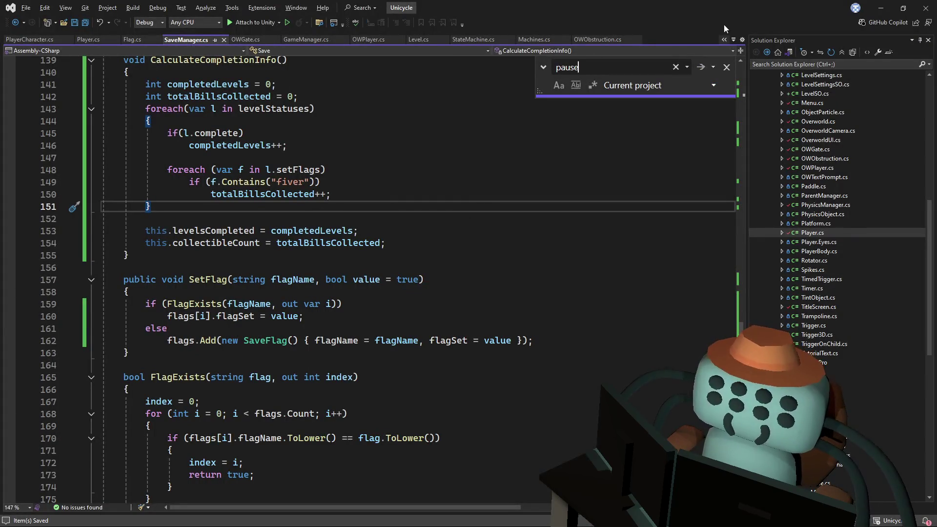
{"action": "left_click", "coordinate": [700, 69]}
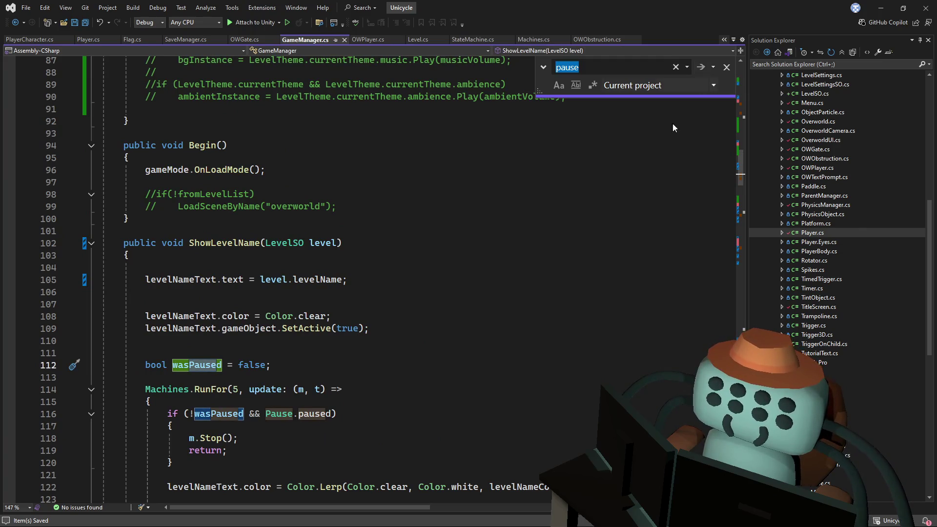
{"action": "scroll", "coordinate": [348, 235], "scroll_direction": "down", "scroll_amount": 2}
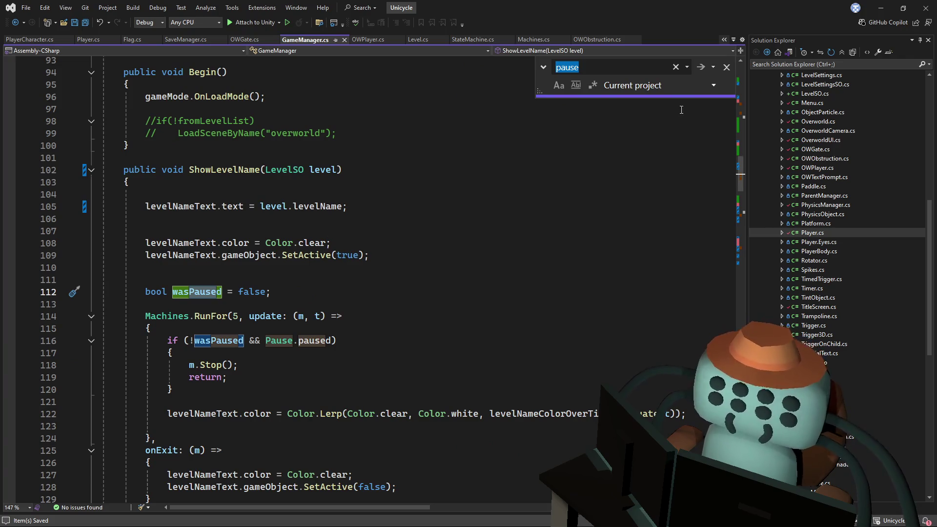
{"action": "key", "text": "Return"}
{"action": "key", "text": "Return"}
{"action": "key", "text": "Return"}
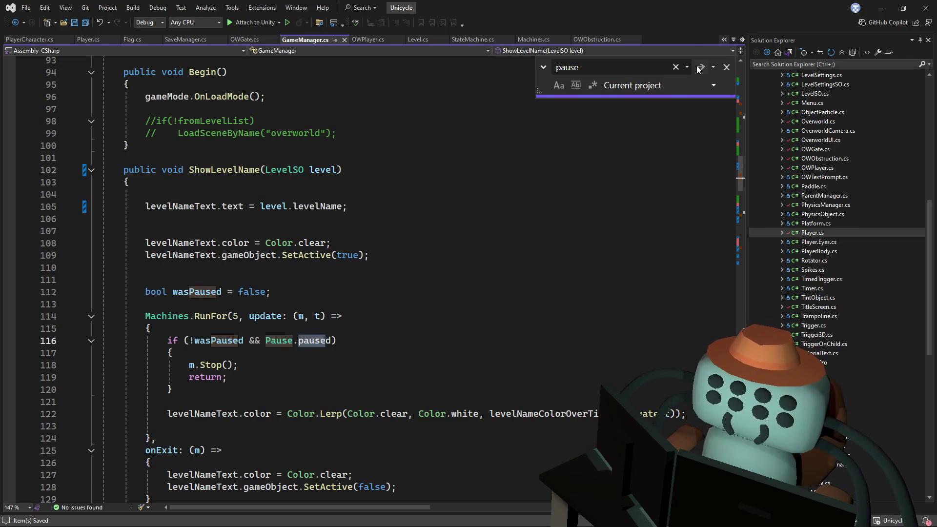
{"action": "left_click", "coordinate": [698, 69]}
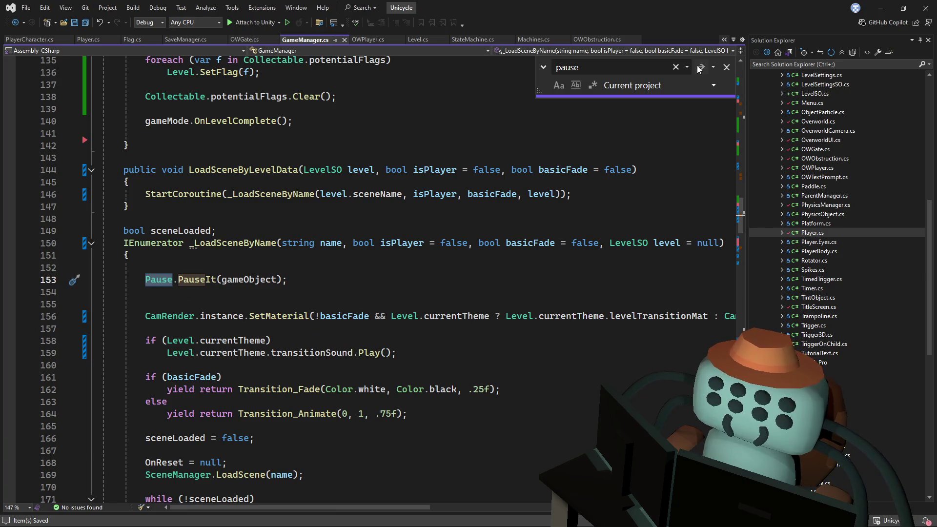
{"action": "left_click", "coordinate": [698, 69]}
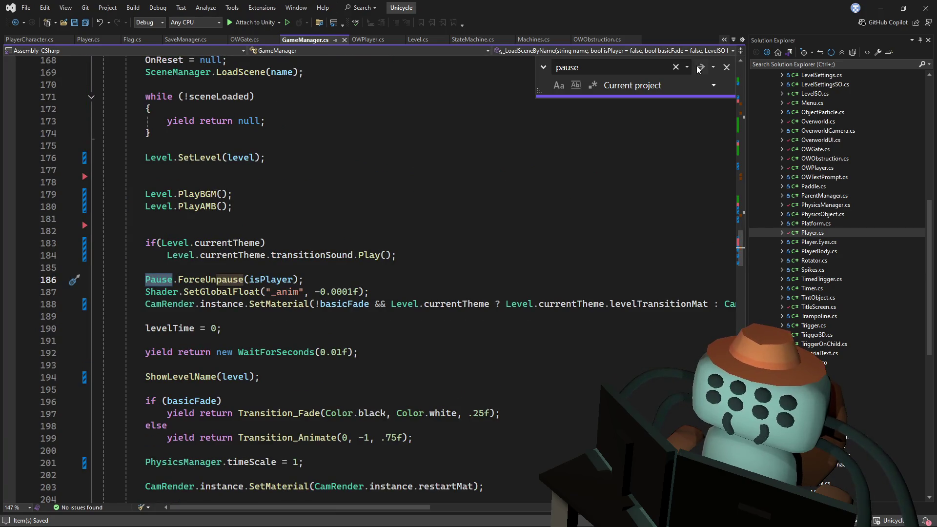
{"action": "left_click", "coordinate": [697, 68]}
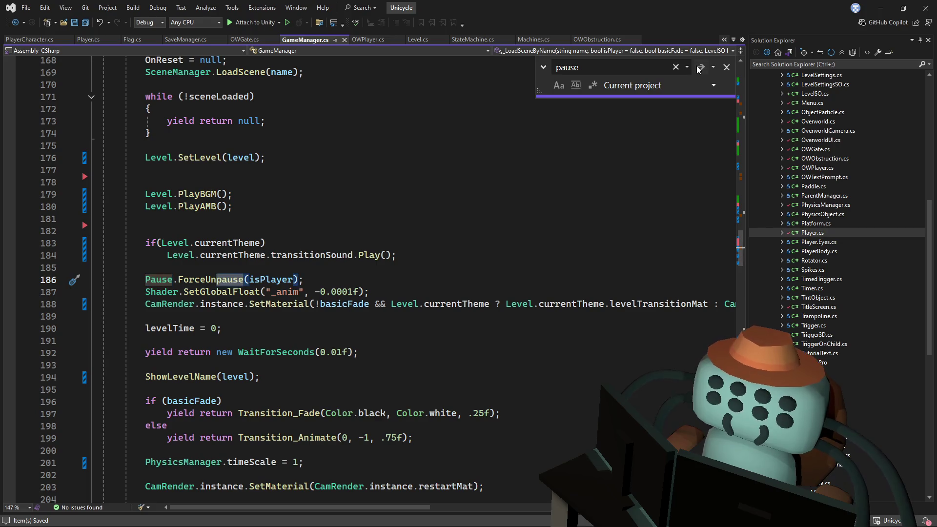
{"action": "left_click", "coordinate": [698, 69]}
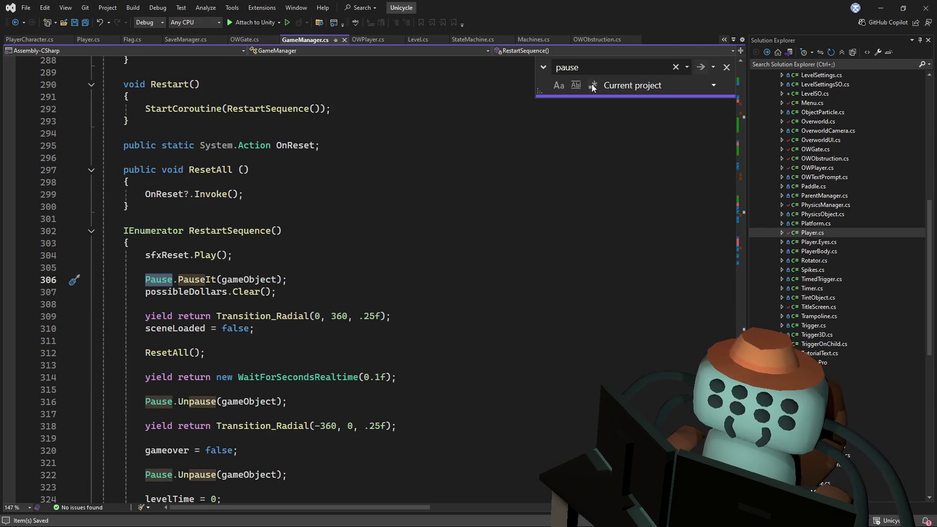
- Change the search to "paused" and review its match in the Update method
{"action": "double_click", "coordinate": [601, 69]}
{"action": "type", "text": "d"}
{"action": "key", "text": "BackSpace"}
{"action": "type", "text": "p"}
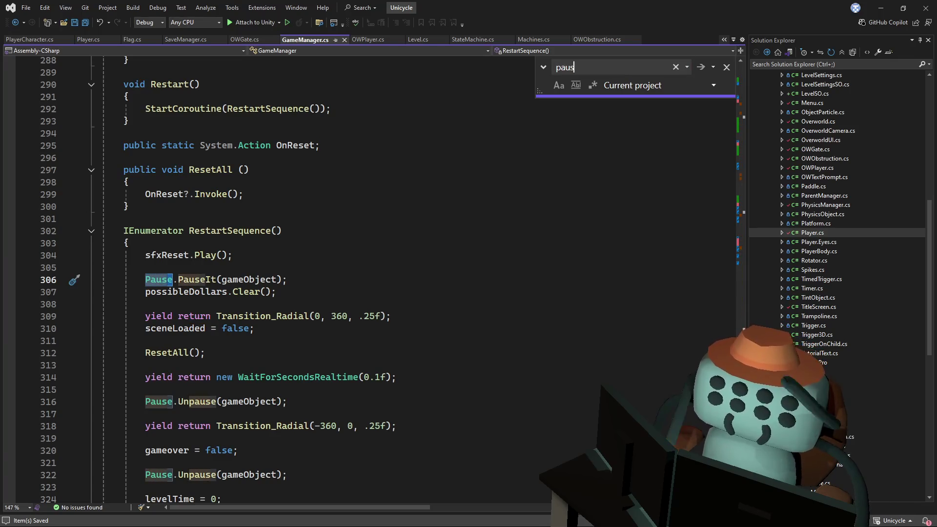
{"action": "left_click", "coordinate": [700, 69]}
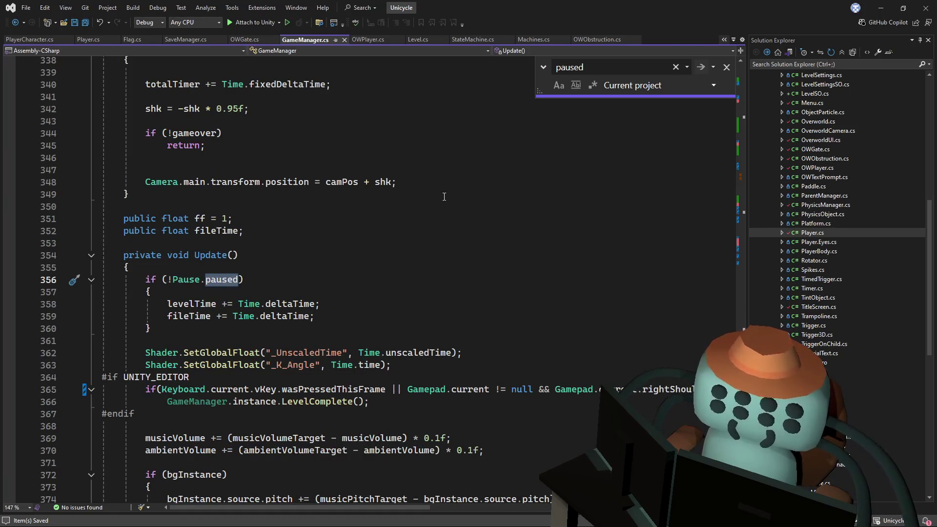
{"action": "scroll", "coordinate": [444, 197], "scroll_direction": "down", "scroll_amount": 3}
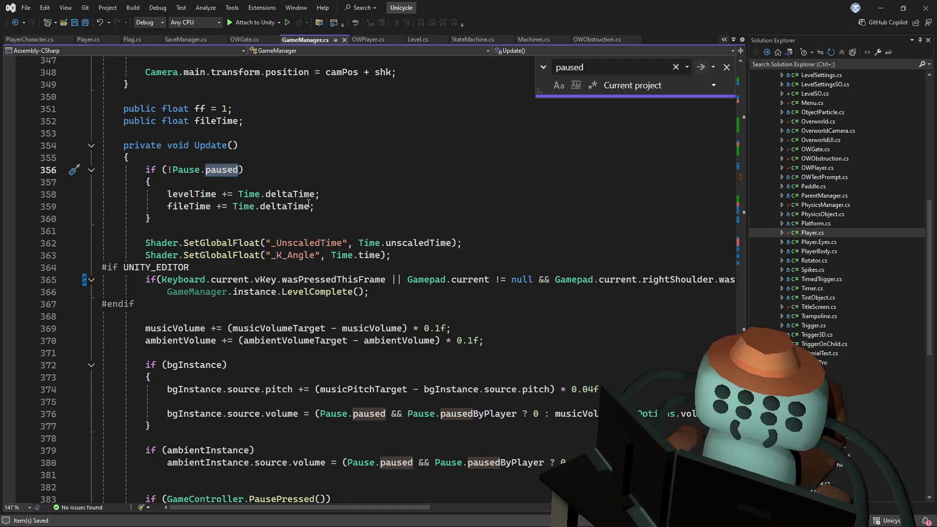
{"action": "scroll", "coordinate": [383, 177], "scroll_direction": "up", "scroll_amount": 4}
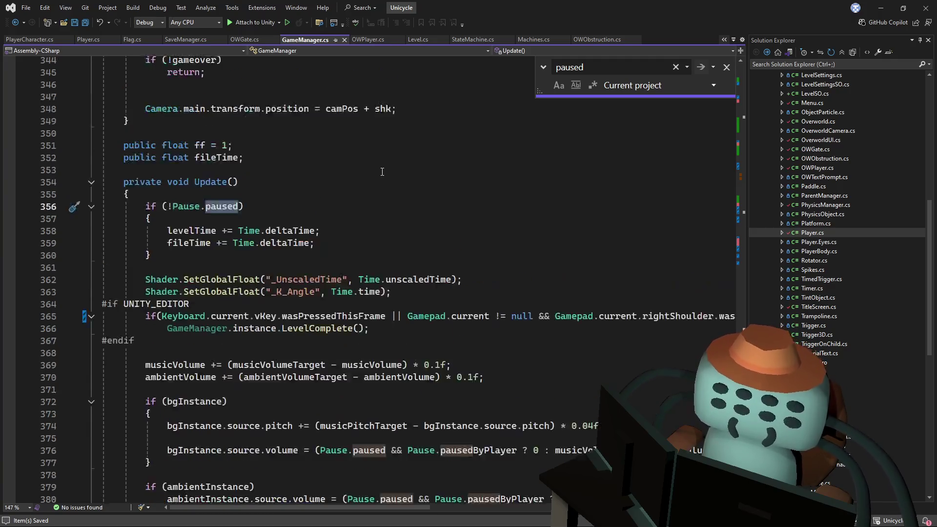
{"action": "scroll", "coordinate": [376, 179], "scroll_direction": "down", "scroll_amount": 4}
{"action": "scroll", "coordinate": [371, 180], "scroll_direction": "down", "scroll_amount": 4}
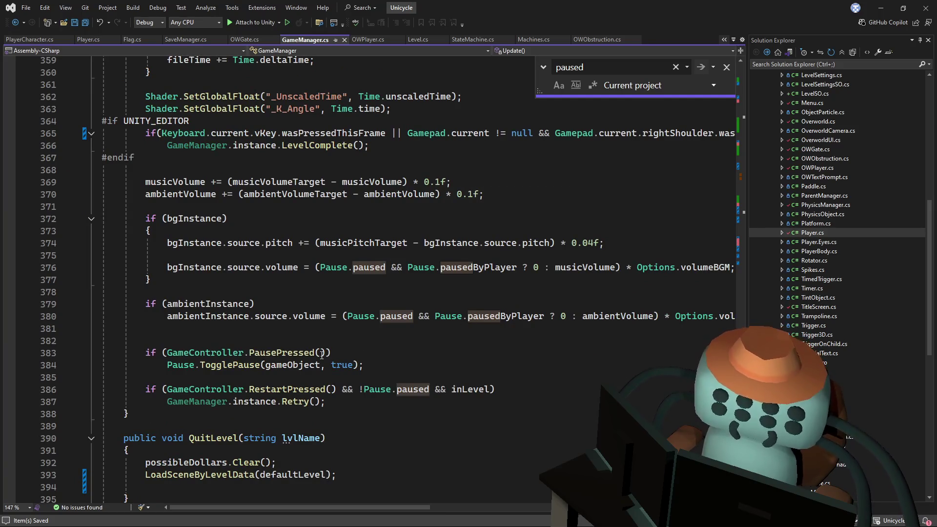
{"action": "mouse_move", "coordinate": [245, 363]}
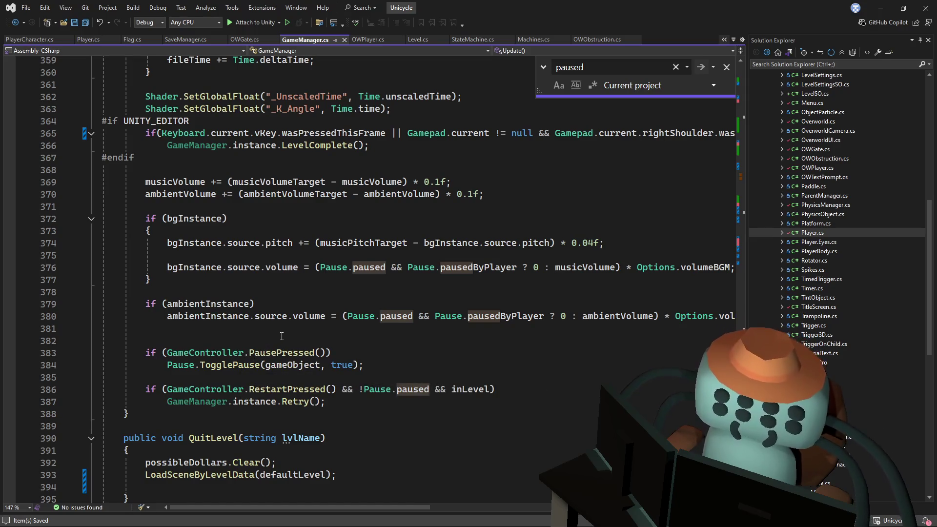
{"action": "scroll", "coordinate": [282, 336], "scroll_direction": "up", "scroll_amount": 3}
{"action": "scroll", "coordinate": [282, 336], "scroll_direction": "down", "scroll_amount": 4}
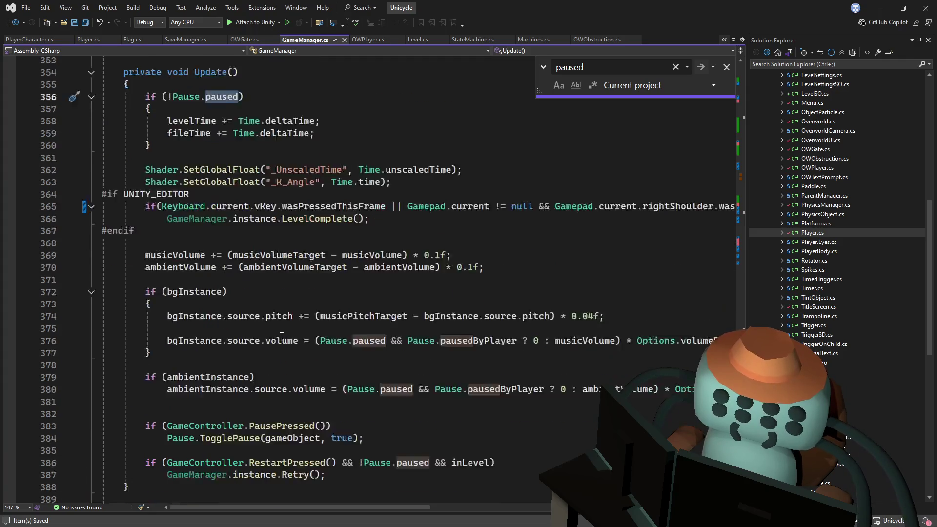
- Check the TogglePause call, compare paused matches on lines 356 and 376, and open the Pause class
{"action": "left_click", "coordinate": [286, 331]}
{"action": "right_click", "coordinate": [286, 330]}
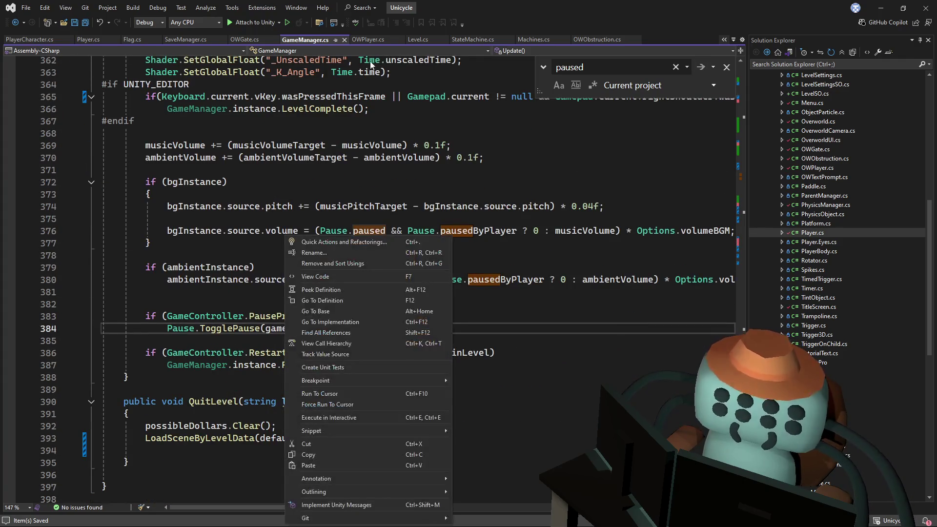
{"action": "key", "text": "Escape"}
{"action": "scroll", "coordinate": [405, 249], "scroll_direction": "up", "scroll_amount": 2}
{"action": "scroll", "coordinate": [405, 249], "scroll_direction": "up", "scroll_amount": 16}
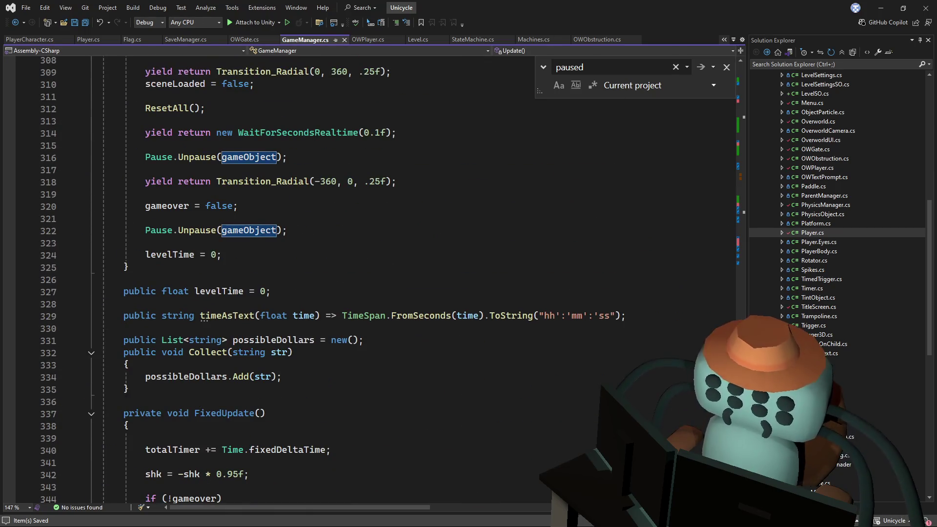
{"action": "mouse_move", "coordinate": [741, 380]}
{"action": "left_mouse_down"}
{"action": "mouse_move", "coordinate": [757, 223]}
{"action": "mouse_move", "coordinate": [748, 124]}
{"action": "mouse_move", "coordinate": [746, 133]}
{"action": "left_mouse_up"}
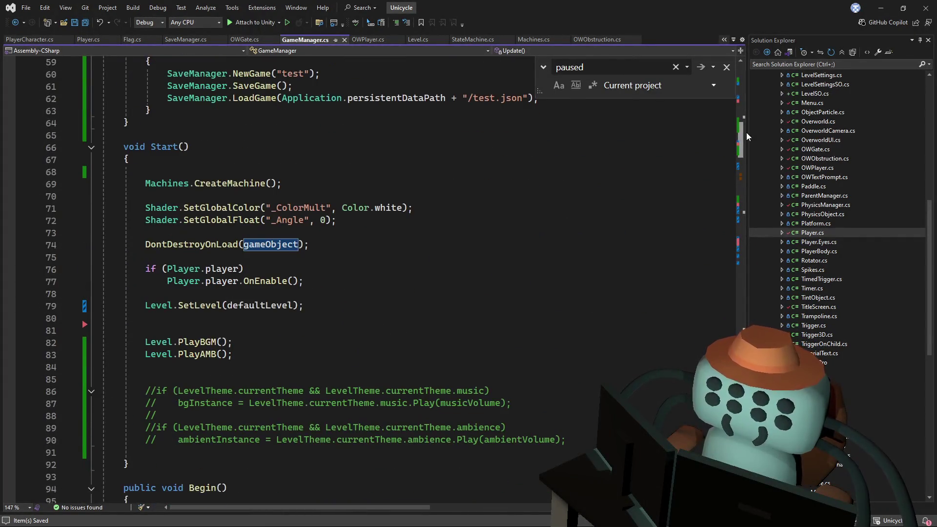
{"action": "left_click", "coordinate": [701, 67]}
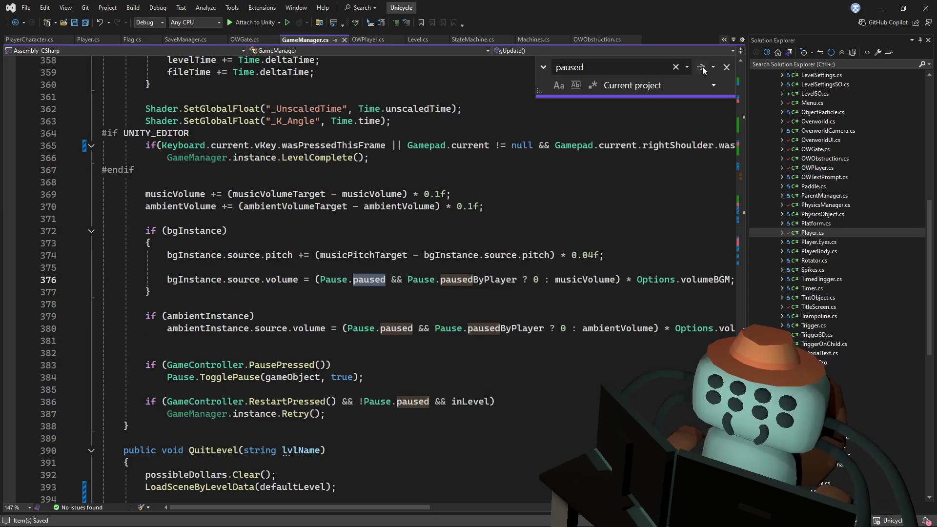
{"action": "left_click", "coordinate": [701, 67]}
{"action": "scroll", "coordinate": [625, 214], "scroll_direction": "down", "scroll_amount": 5}
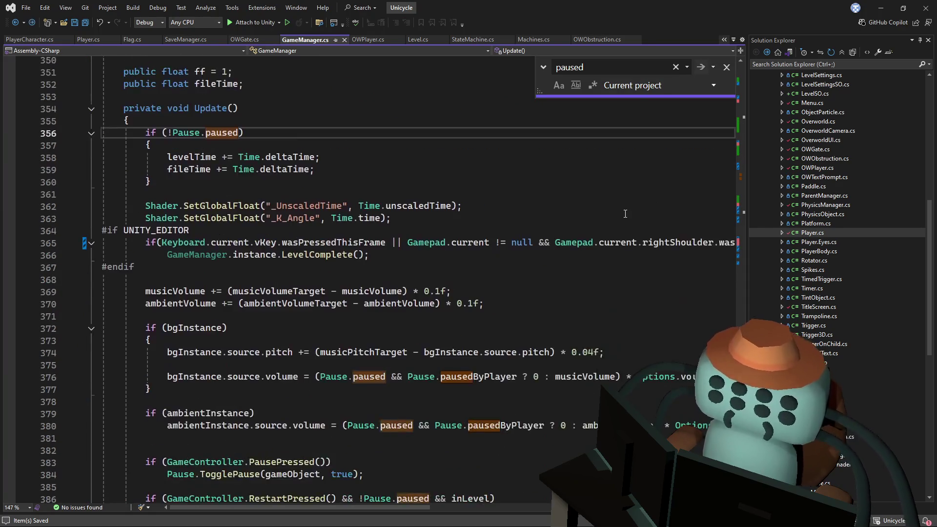
{"action": "scroll", "coordinate": [625, 214], "scroll_direction": "down", "scroll_amount": 6}
{"action": "mouse_move", "coordinate": [740, 375]}
{"action": "left_mouse_down"}
{"action": "mouse_move", "coordinate": [731, 135]}
{"action": "mouse_move", "coordinate": [730, 170]}
{"action": "mouse_move", "coordinate": [746, 157]}
{"action": "left_mouse_up"}
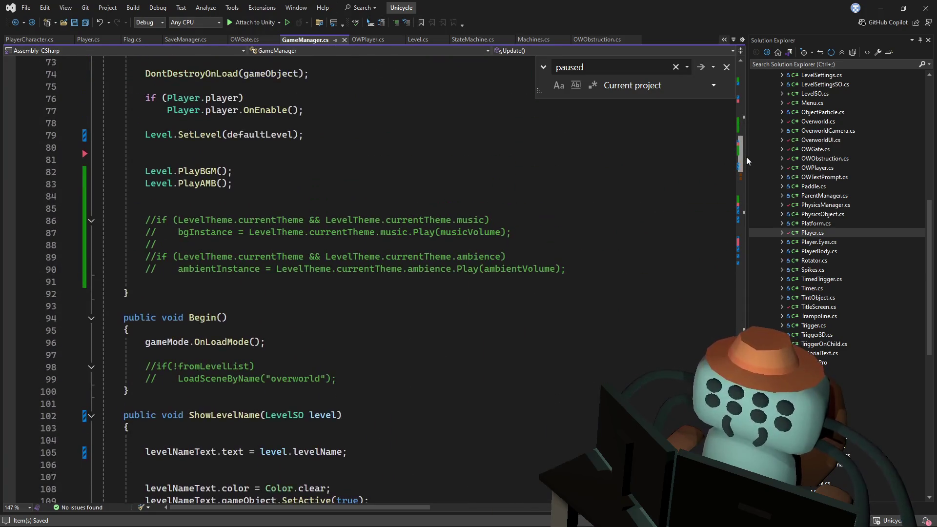
{"action": "left_click", "coordinate": [701, 68]}
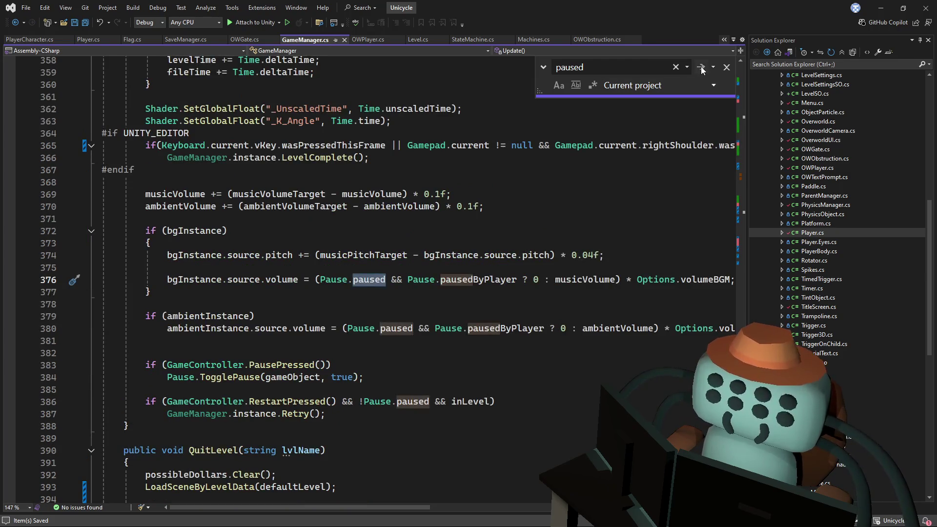
{"action": "left_click", "coordinate": [515, 178]}
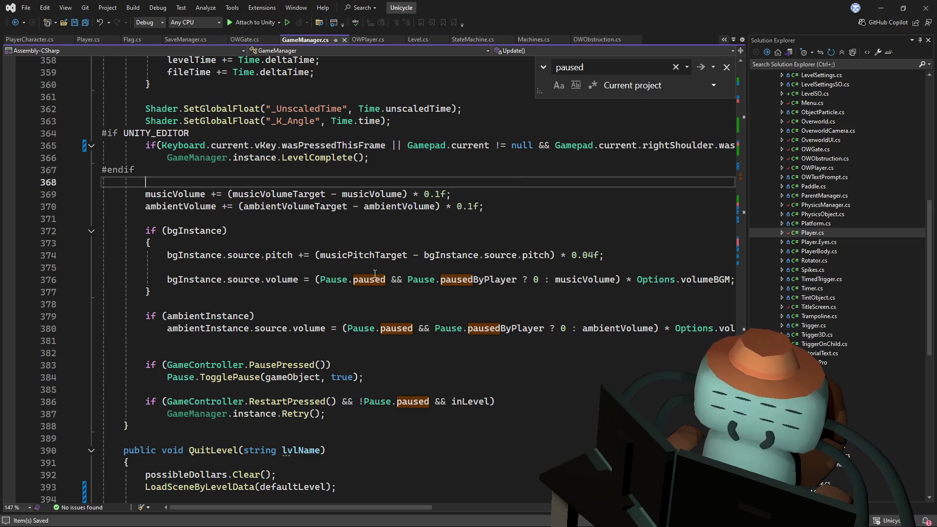
{"action": "left_click", "coordinate": [334, 280], "text": "ctrl"}
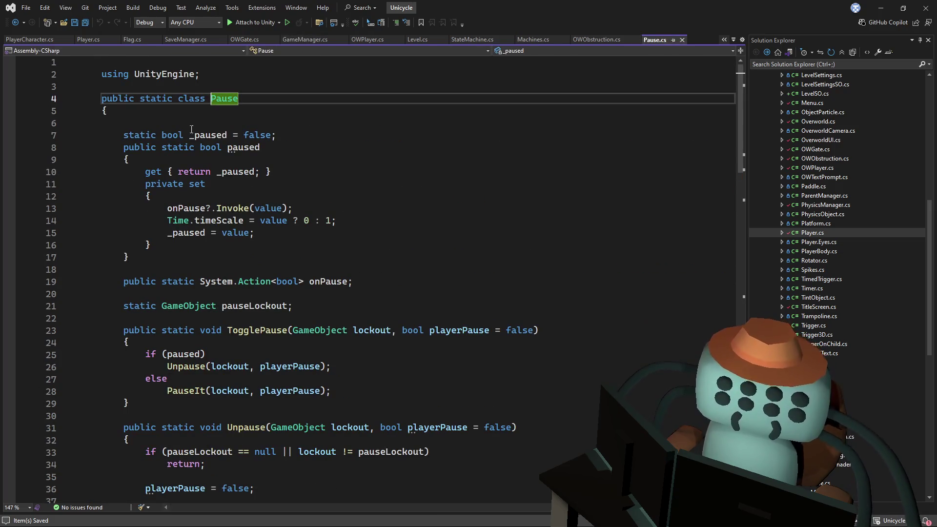
- Step through onPause matches across Pause.cs, TutorialCard.cs and TutorialUI.cs
{"action": "key", "text": "ctrl+f"}
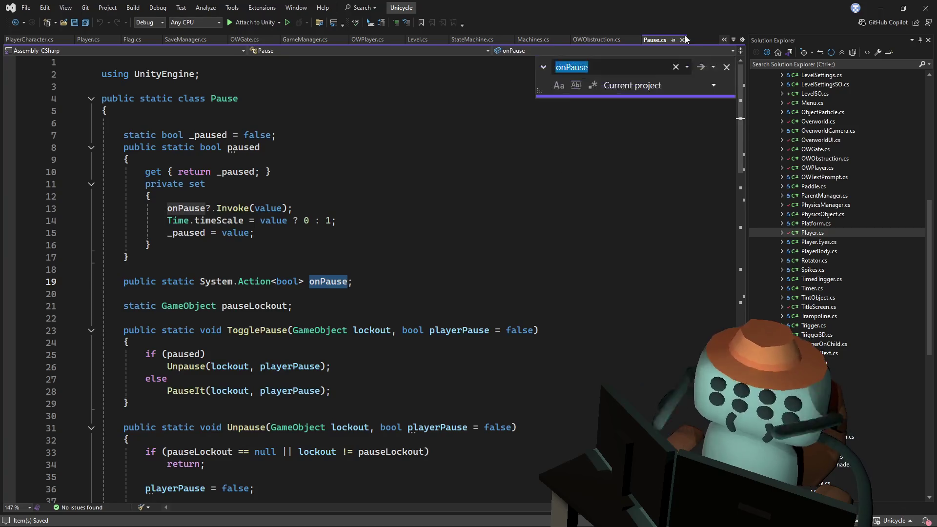
{"action": "left_click", "coordinate": [701, 70]}
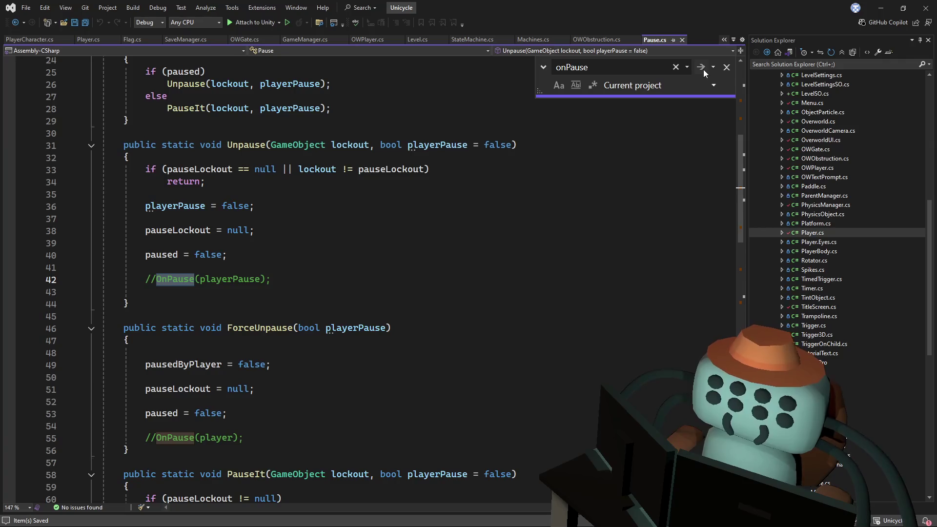
{"action": "left_click", "coordinate": [705, 68]}
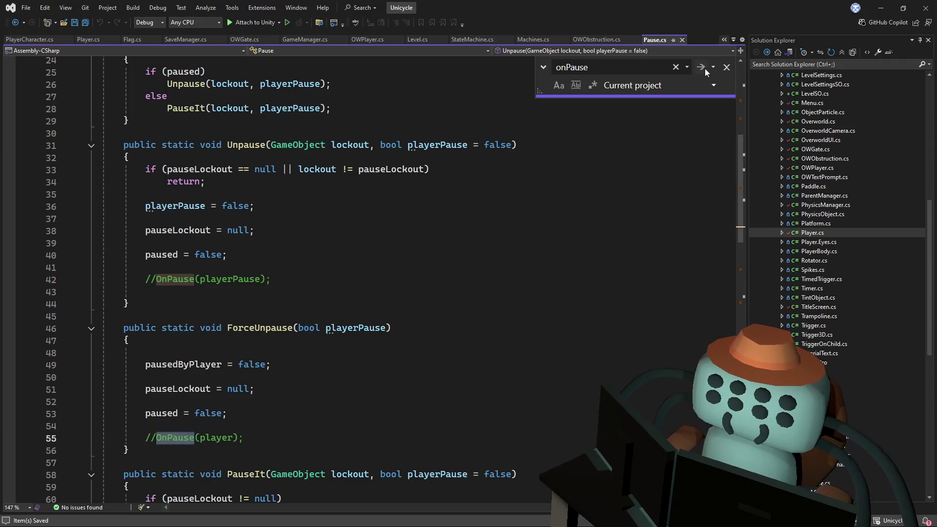
{"action": "left_click", "coordinate": [704, 68]}
{"action": "left_click", "coordinate": [704, 68]}
{"action": "left_click", "coordinate": [705, 69]}
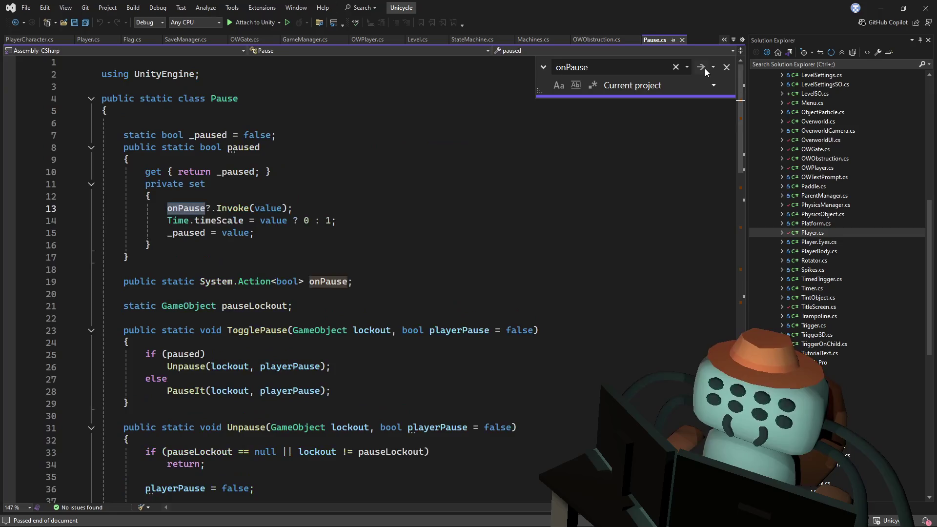
{"action": "left_click", "coordinate": [705, 68]}
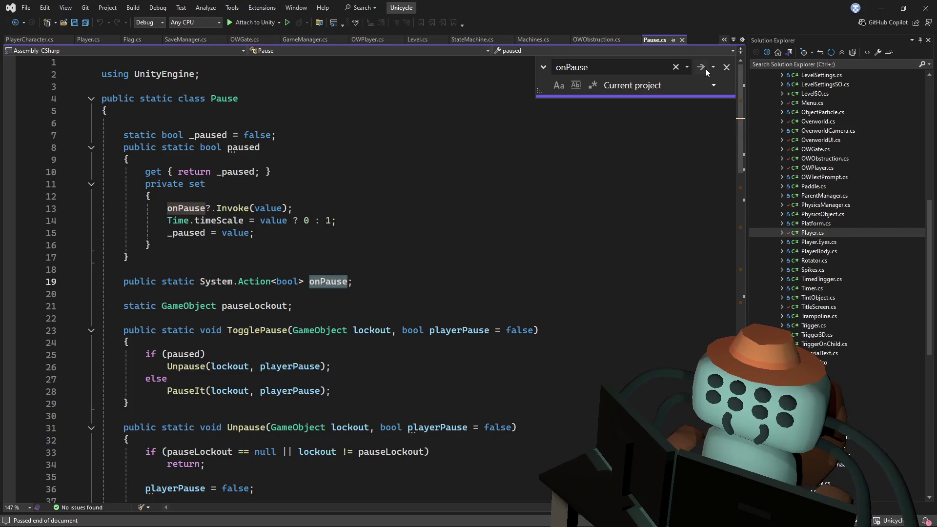
{"action": "left_click", "coordinate": [704, 68]}
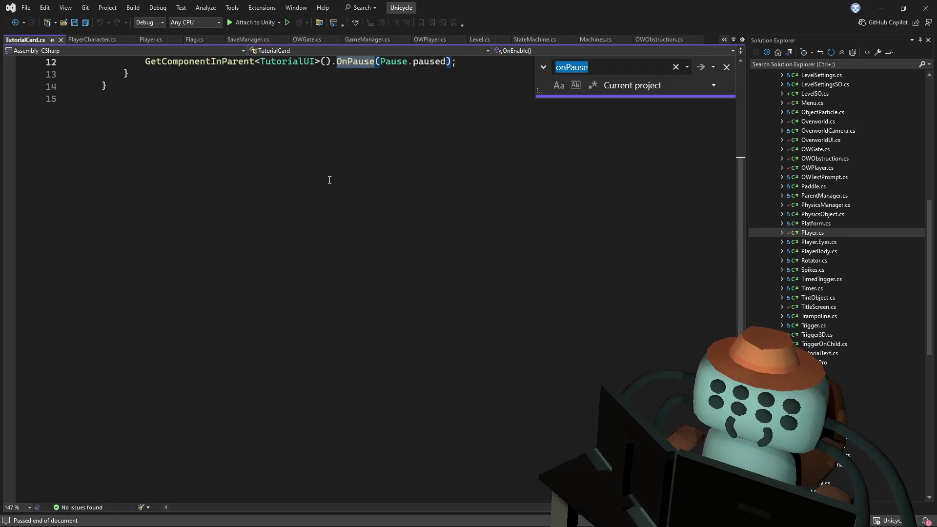
{"action": "scroll", "coordinate": [341, 182], "scroll_direction": "up", "scroll_amount": 4}
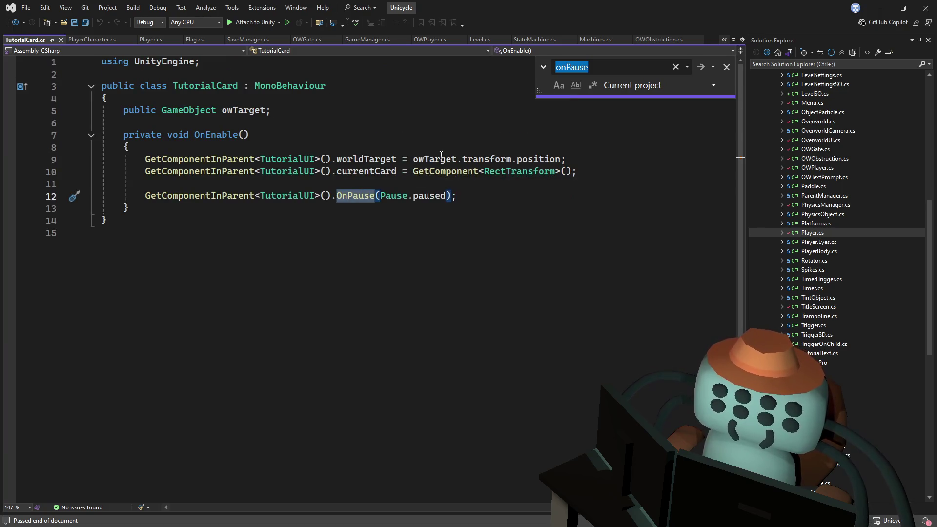
{"action": "left_click", "coordinate": [703, 69]}
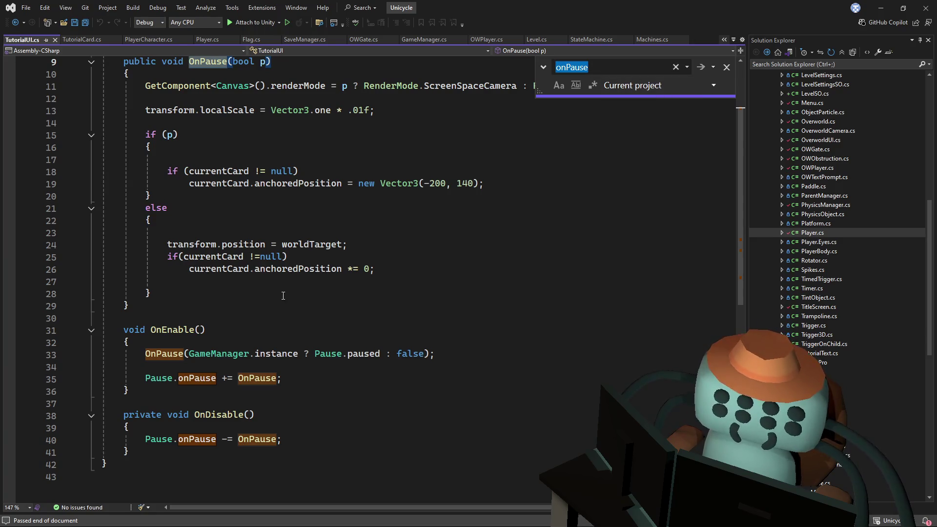
- Search "onPause +" to find the TutorialUI subscription, close Find, and return to Unity
{"action": "key", "text": "End"}
{"action": "type", "text": "+"}
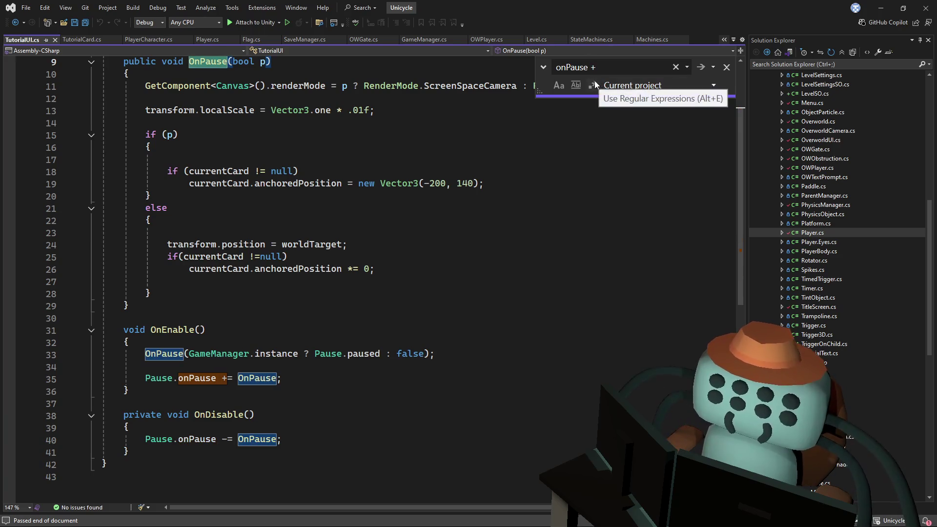
{"action": "left_click", "coordinate": [701, 66]}
{"action": "left_click", "coordinate": [701, 66]}
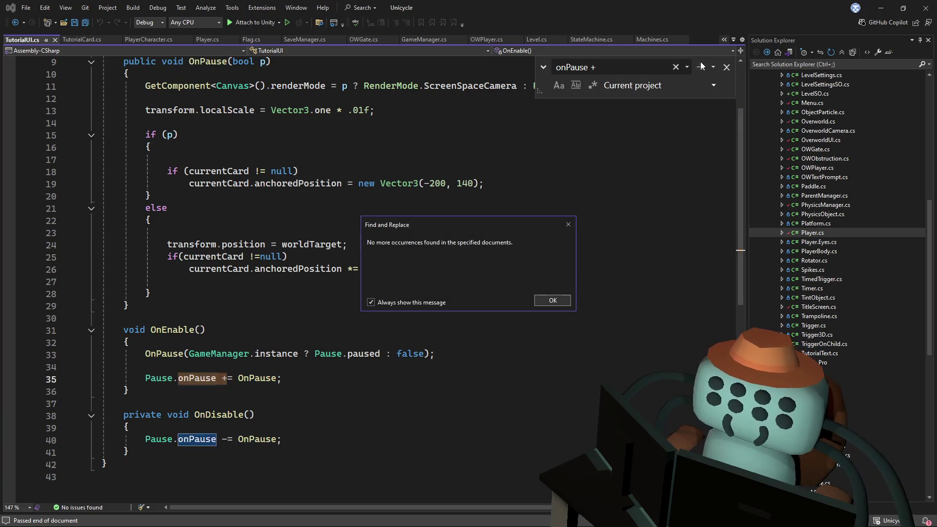
{"action": "left_click", "coordinate": [554, 301]}
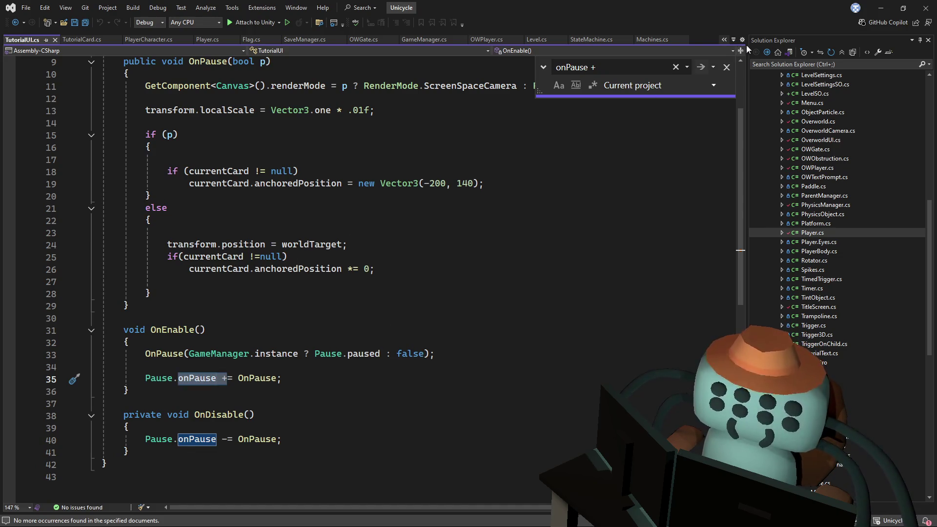
{"action": "left_click", "coordinate": [727, 67]}
{"action": "left_click", "coordinate": [466, 209]}
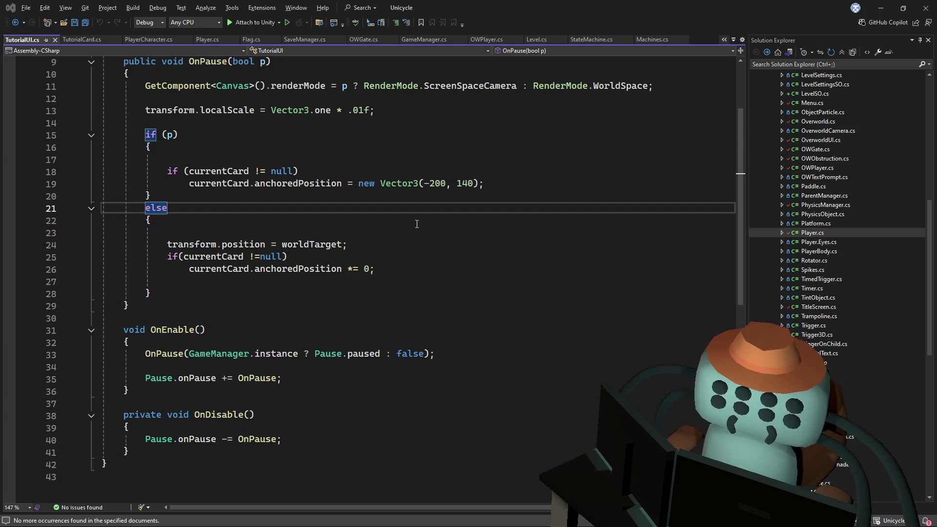
{"action": "key", "text": "alt+Tab"}
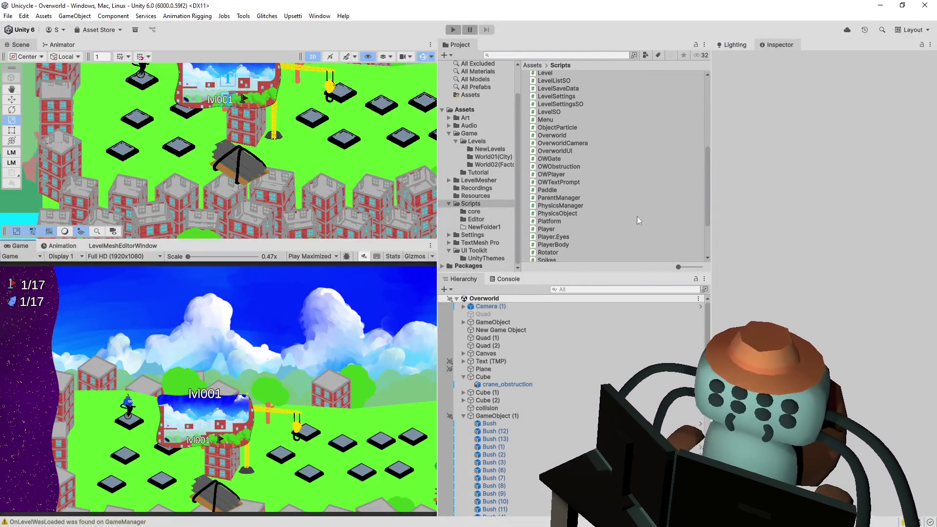
- Open the GameManager prefab and inspect its Canvas, Text (TMP), UIDocument and GameManager objects
{"action": "key", "text": "ctrl+f"}
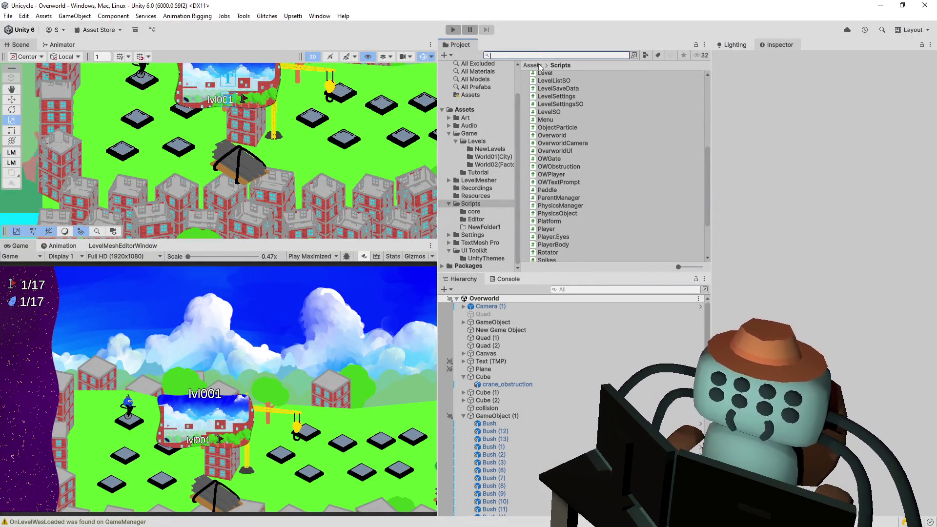
{"action": "type", "text": "game"}
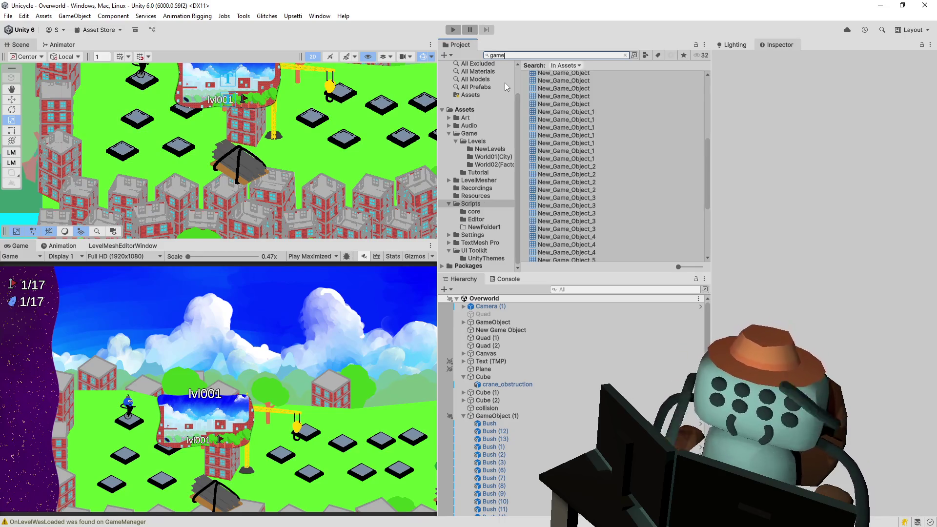
{"action": "type", "text": "mana"}
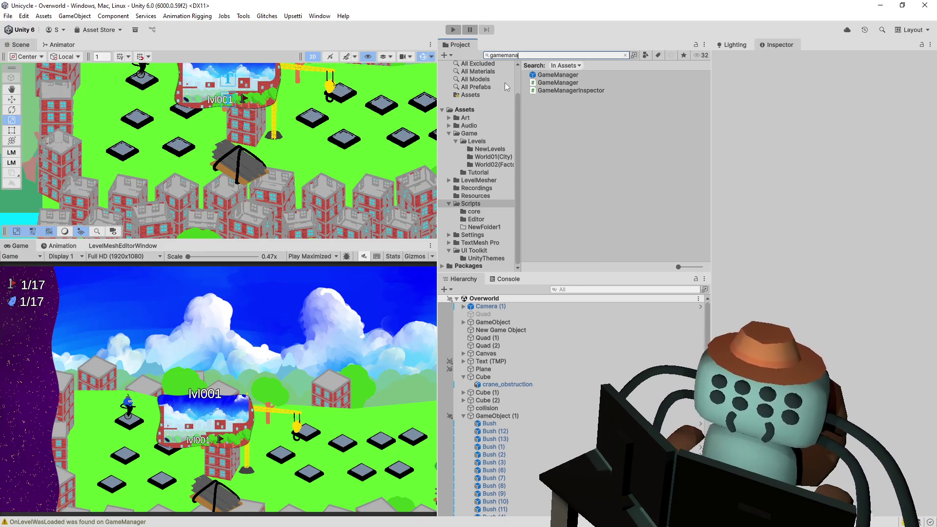
{"action": "left_click", "coordinate": [562, 75]}
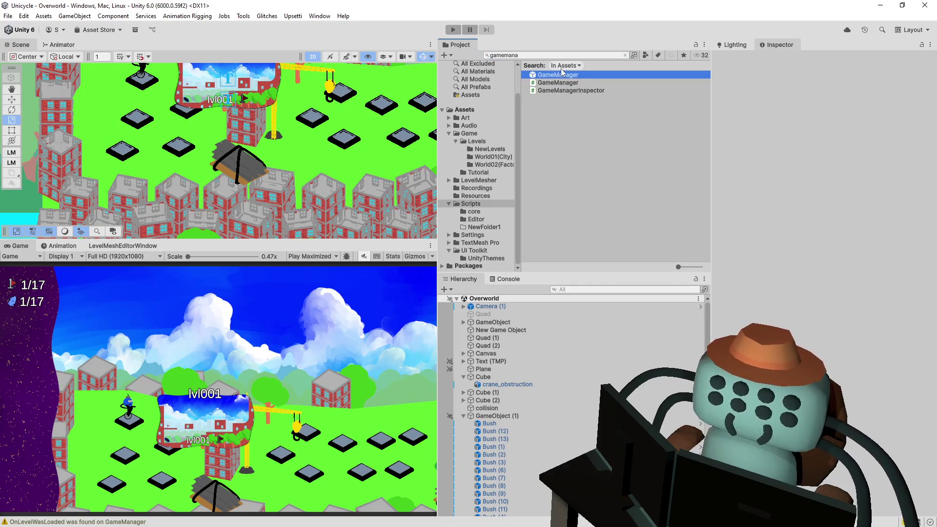
{"action": "double_click", "coordinate": [559, 75]}
{"action": "left_click", "coordinate": [492, 342]}
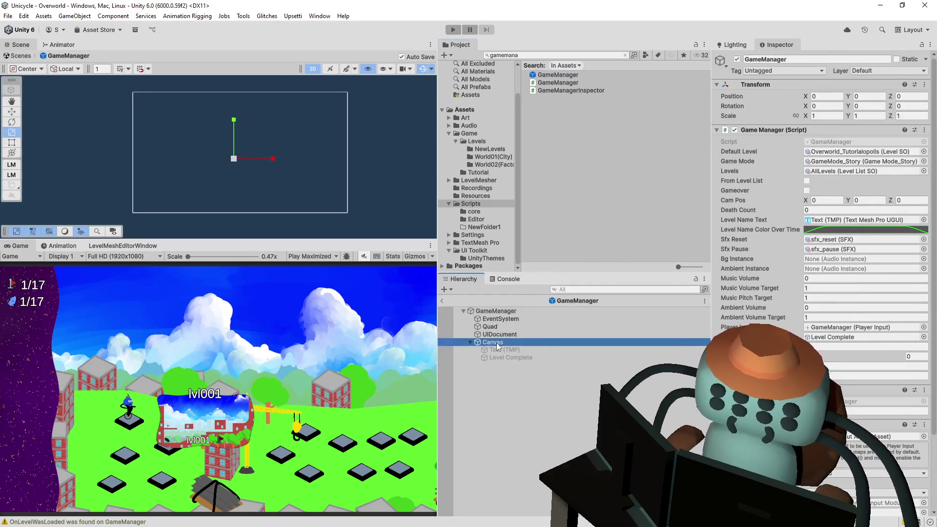
{"action": "left_click", "coordinate": [514, 352]}
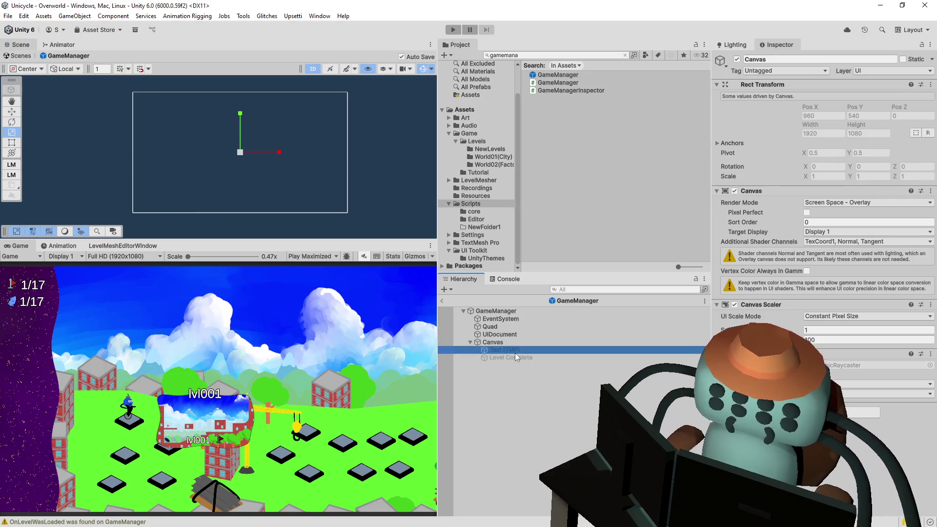
{"action": "left_click", "coordinate": [510, 341]}
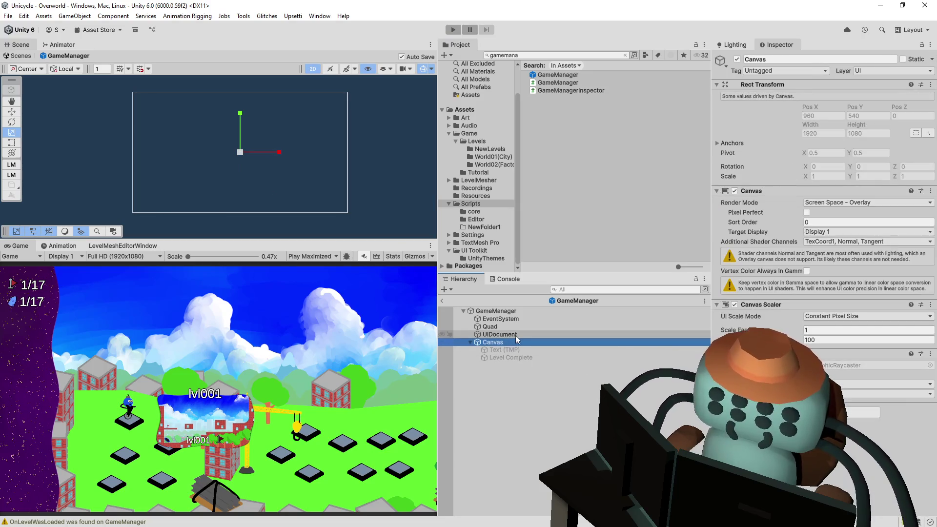
{"action": "left_click", "coordinate": [516, 336]}
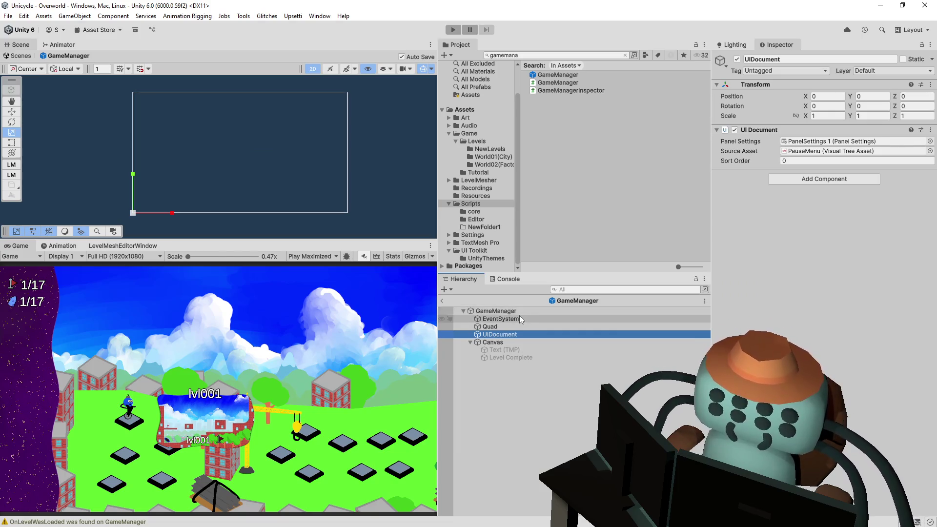
{"action": "left_click", "coordinate": [520, 313]}
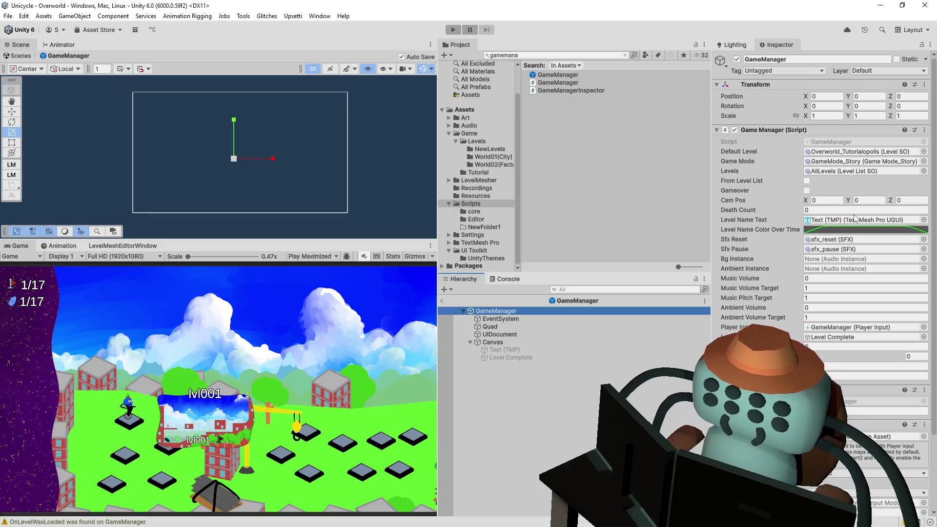
- Back in Visual Studio, search TutorialUI.cs for "pause"
{"action": "left_click", "coordinate": [392, 28]}
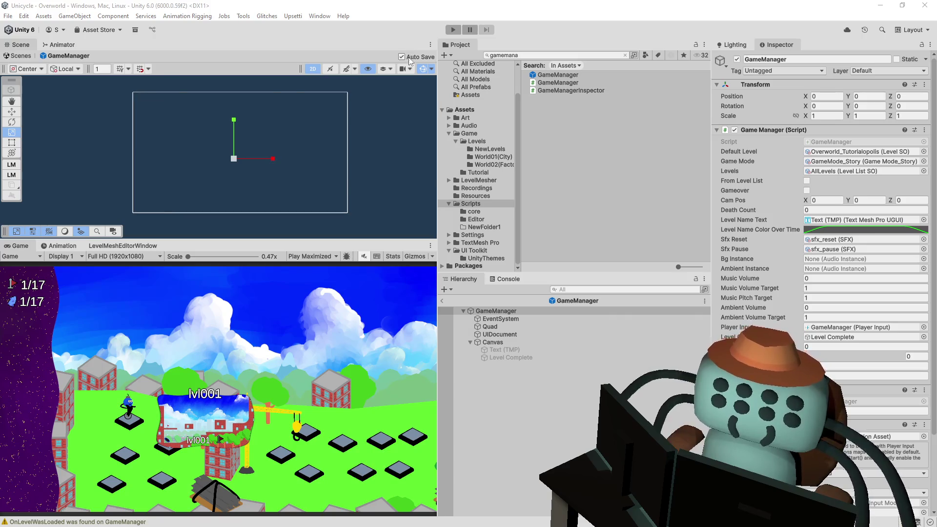
{"action": "key", "text": "alt+Tab"}
{"action": "key", "text": "ctrl+f"}
{"action": "type", "text": "pause"}
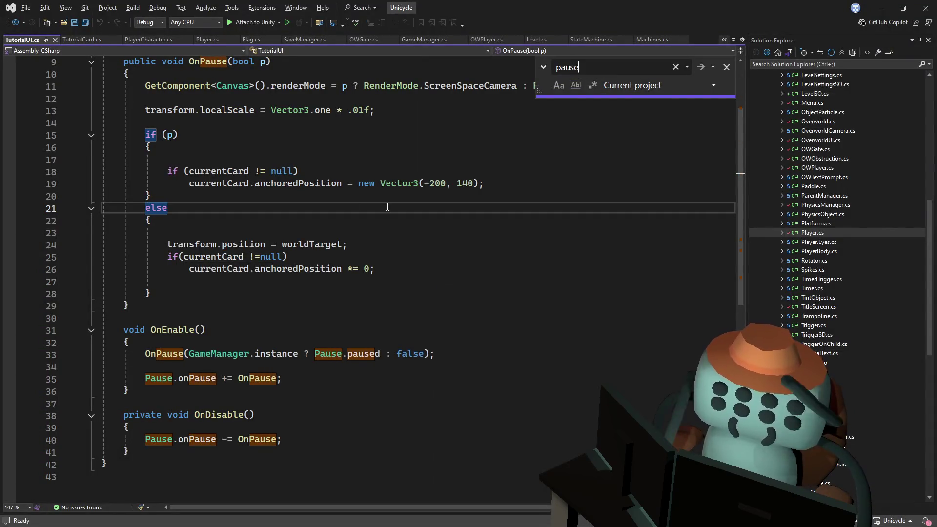
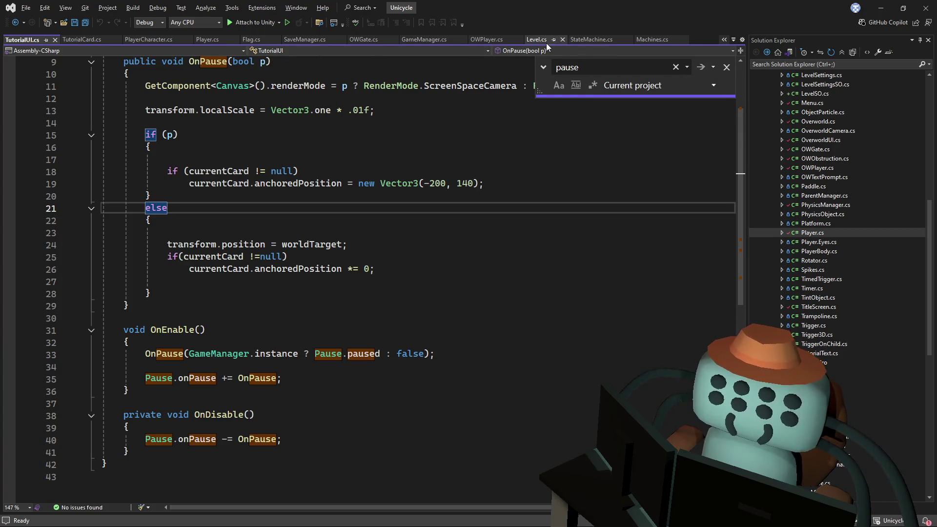
- Review the OnPause branches in TutorialUI.cs, then jump to the Pause class definition in Pause.cs
{"action": "left_click", "coordinate": [425, 135]}
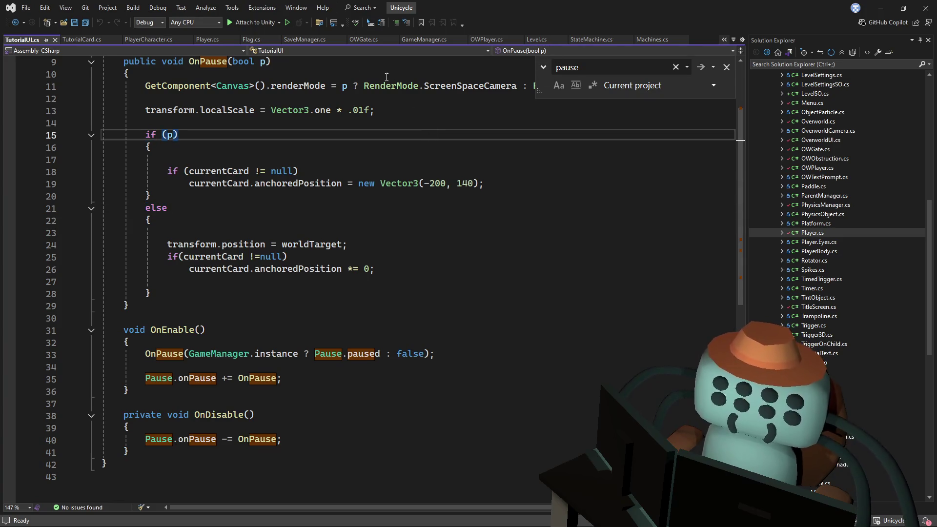
{"action": "left_click", "coordinate": [312, 99]}
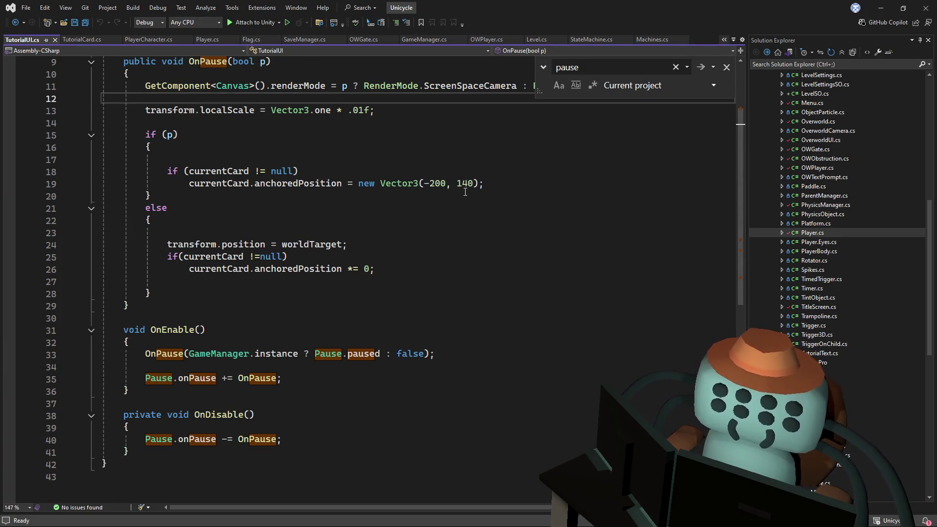
{"action": "scroll", "coordinate": [319, 160], "scroll_direction": "up", "scroll_amount": 2}
{"action": "scroll", "coordinate": [319, 160], "scroll_direction": "up", "scroll_amount": 1}
{"action": "scroll", "coordinate": [234, 220], "scroll_direction": "down", "scroll_amount": 4}
{"action": "left_click", "coordinate": [182, 208]}
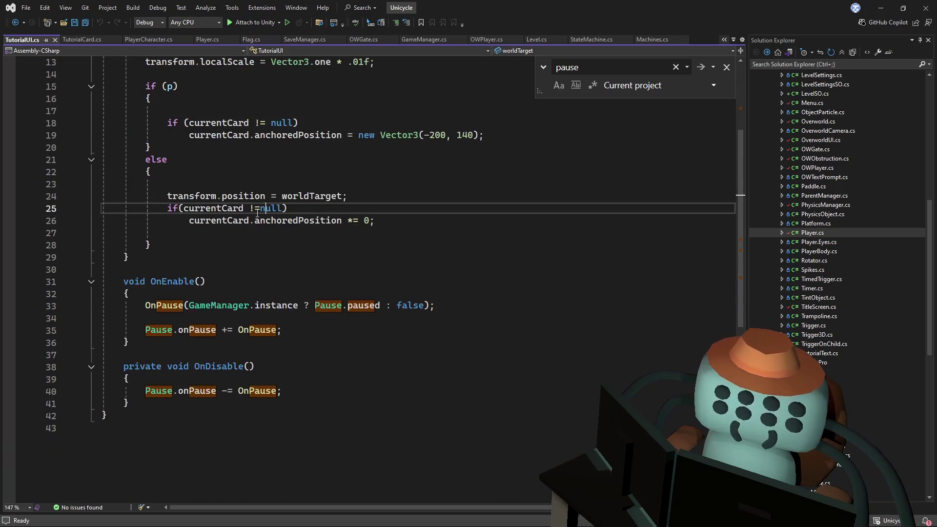
{"action": "scroll", "coordinate": [247, 262], "scroll_direction": "up", "scroll_amount": 4}
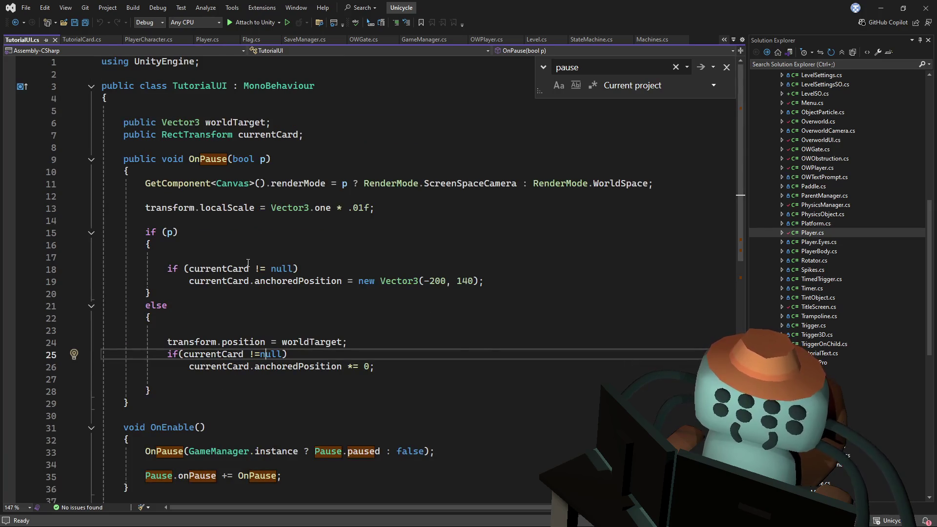
{"action": "scroll", "coordinate": [248, 264], "scroll_direction": "down", "scroll_amount": 3}
{"action": "left_click", "coordinate": [248, 263]}
{"action": "left_click", "coordinate": [173, 376], "text": "ctrl"}
{"action": "left_click", "coordinate": [331, 245]}
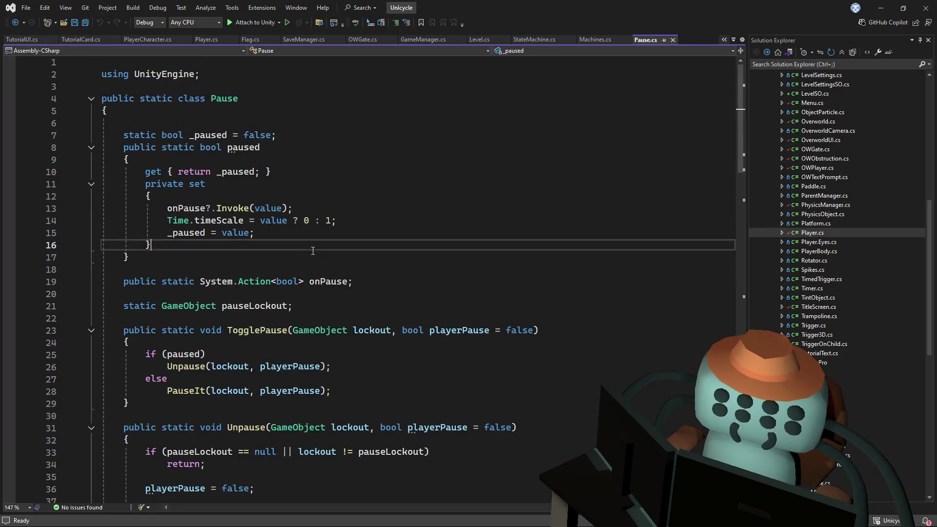
- Read through Pause.cs down to the commented-out OnPause code and bring up the Find box
{"action": "scroll", "coordinate": [333, 259], "scroll_direction": "down", "scroll_amount": 5}
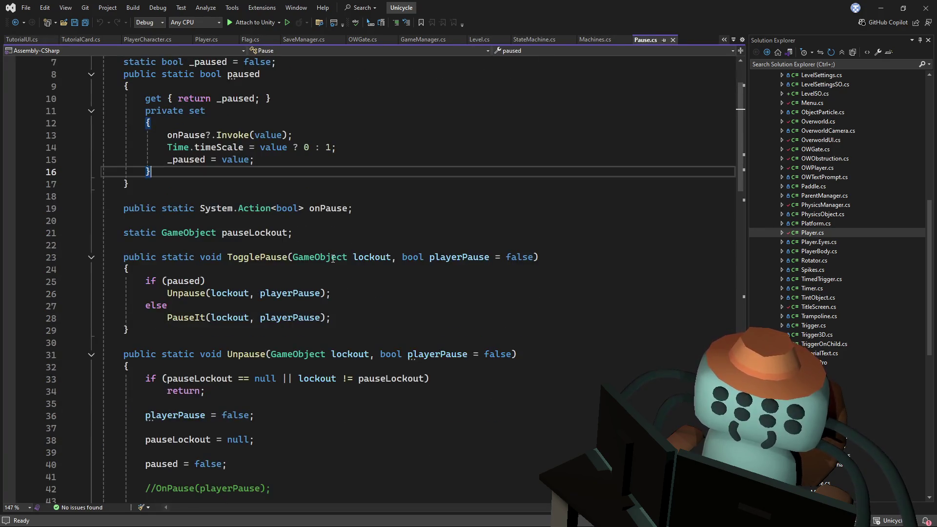
{"action": "mouse_move", "coordinate": [745, 146]}
{"action": "left_mouse_down"}
{"action": "mouse_move", "coordinate": [702, 338]}
{"action": "mouse_move", "coordinate": [713, 322]}
{"action": "left_mouse_up"}
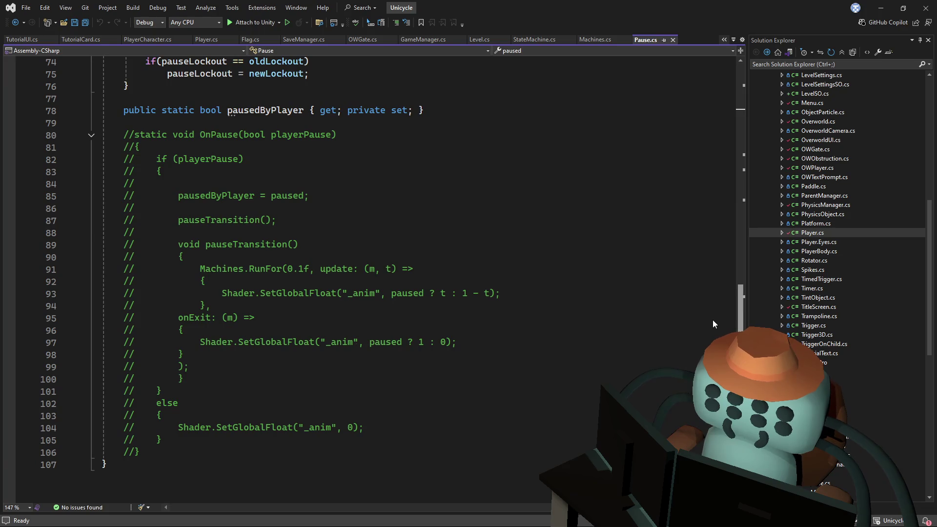
{"action": "scroll", "coordinate": [712, 320], "scroll_direction": "up", "scroll_amount": 5}
{"action": "mouse_move", "coordinate": [714, 275]}
{"action": "left_mouse_down"}
{"action": "mouse_move", "coordinate": [727, 193]}
{"action": "mouse_move", "coordinate": [723, 105]}
{"action": "left_mouse_up"}
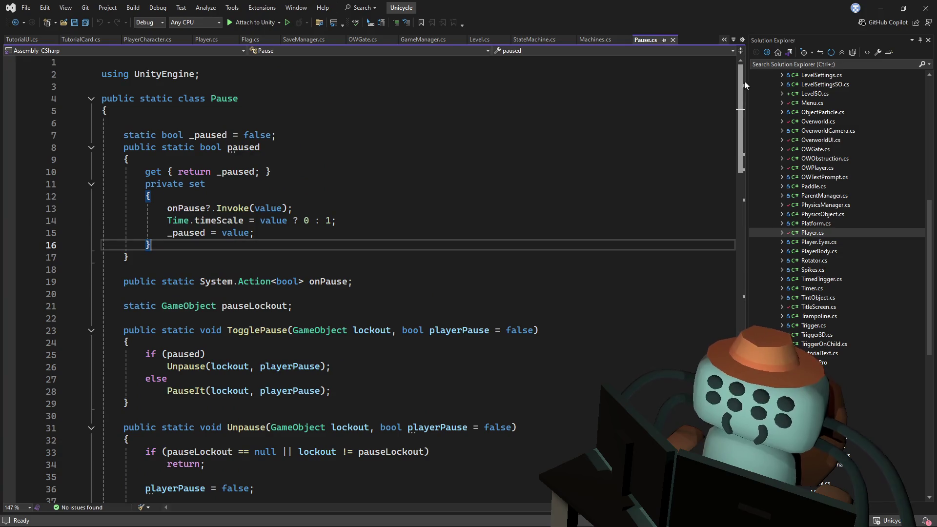
{"action": "scroll", "coordinate": [724, 140], "scroll_direction": "down", "scroll_amount": 12}
{"action": "scroll", "coordinate": [693, 323], "scroll_direction": "down", "scroll_amount": 13}
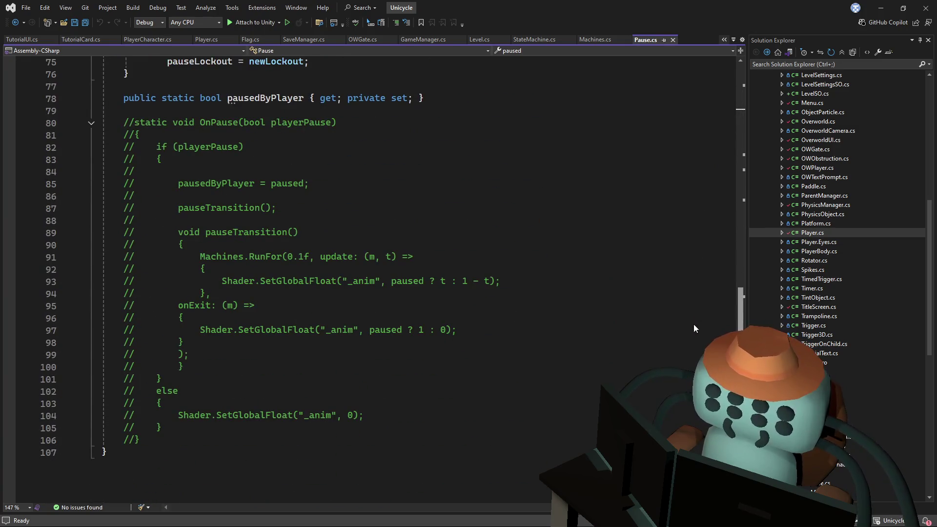
{"action": "left_click", "coordinate": [553, 264]}
{"action": "left_click", "coordinate": [528, 225]}
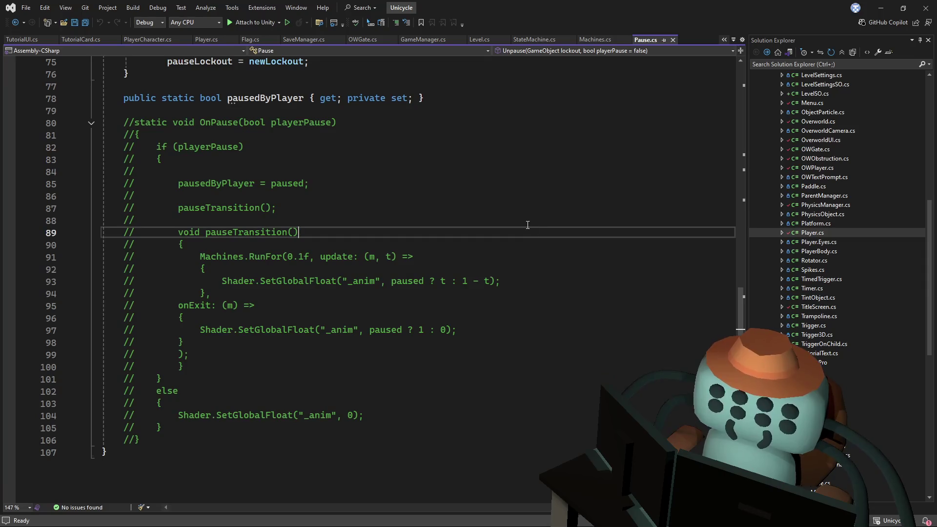
{"action": "key", "text": "ctrl+f"}
- Search the project for sfx and step through its matches in GameManager.cs
{"action": "type", "text": "sfx"}
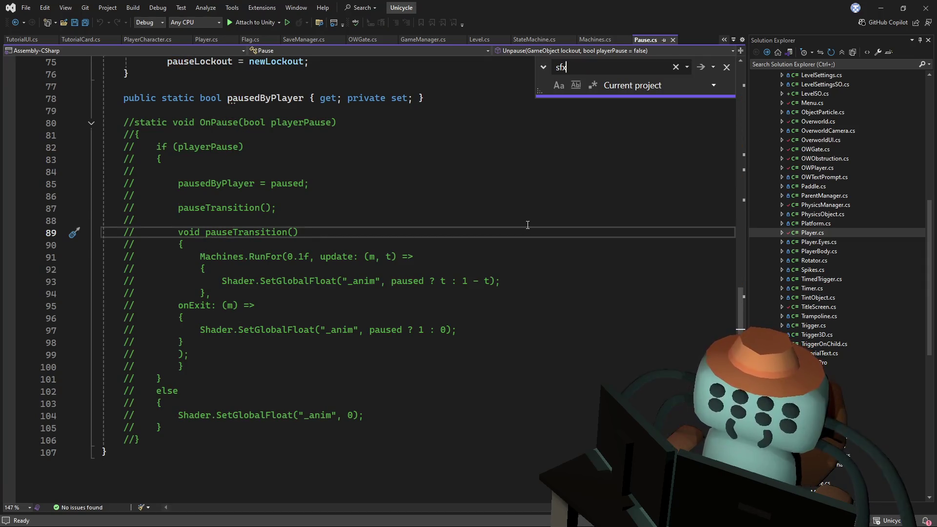
{"action": "left_click", "coordinate": [707, 68]}
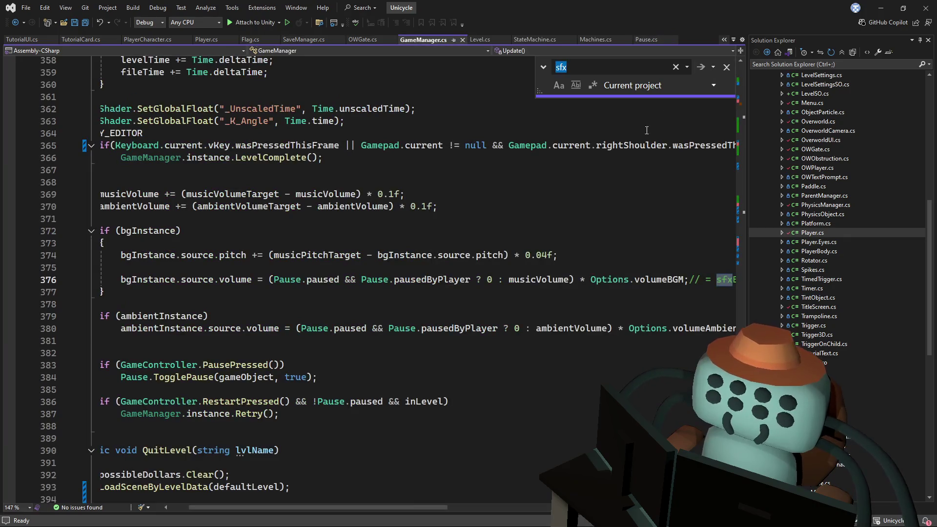
{"action": "left_click_drag", "start_coordinate": [403, 506], "coordinate": [337, 508]}
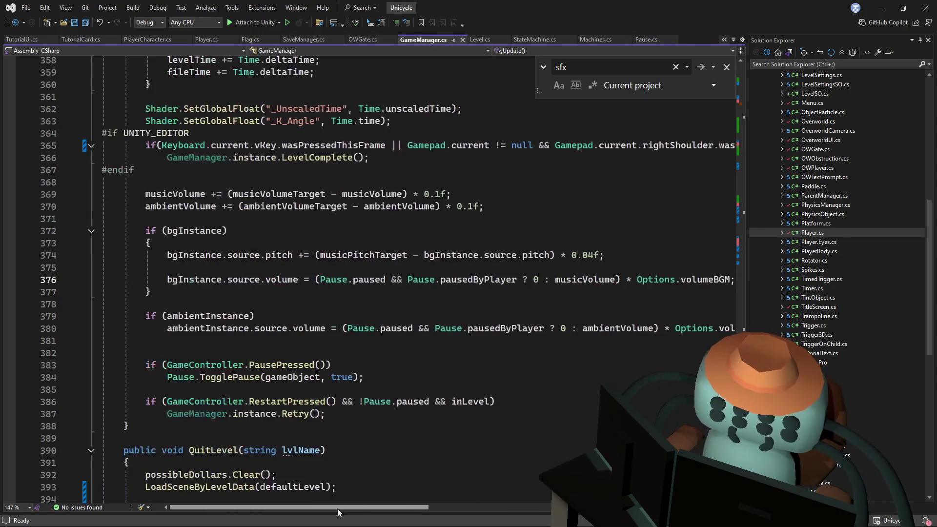
{"action": "left_click", "coordinate": [702, 68]}
{"action": "left_click", "coordinate": [703, 68]}
{"action": "left_click", "coordinate": [703, 68]}
{"action": "left_click", "coordinate": [705, 67]}
- Change the search term to mus and step through the music matches until Level.cs opens
{"action": "key", "text": "ctrl+f"}
{"action": "type", "text": "mus"}
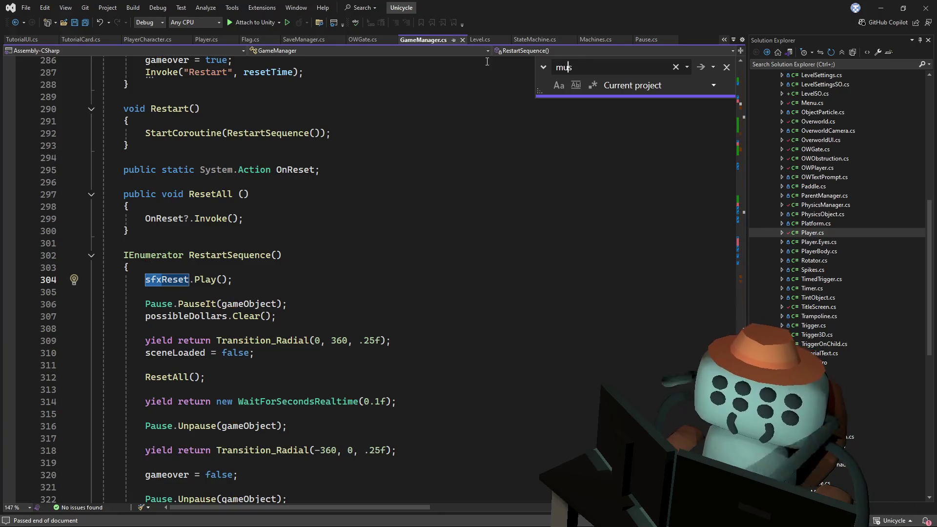
{"action": "left_click", "coordinate": [699, 68]}
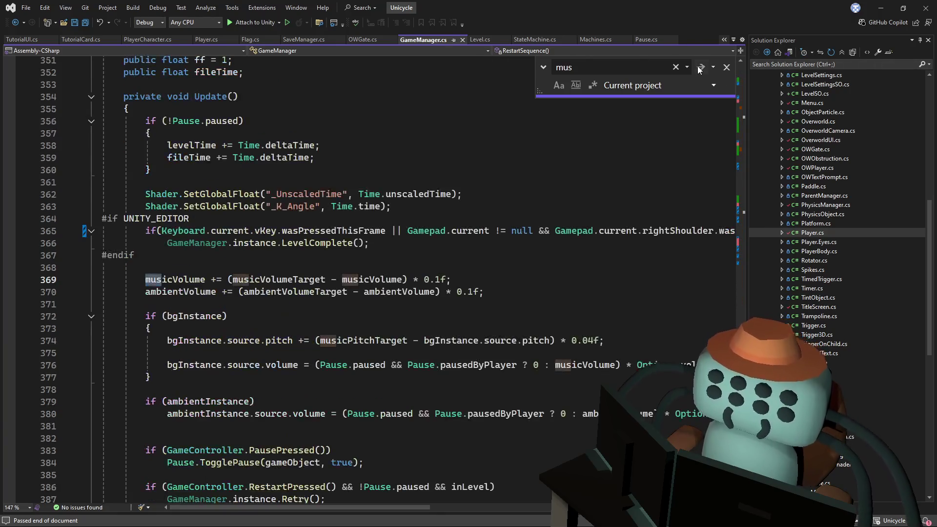
{"action": "left_click", "coordinate": [699, 69]}
{"action": "left_click", "coordinate": [698, 68]}
{"action": "left_click", "coordinate": [698, 69]}
{"action": "left_click", "coordinate": [699, 69]}
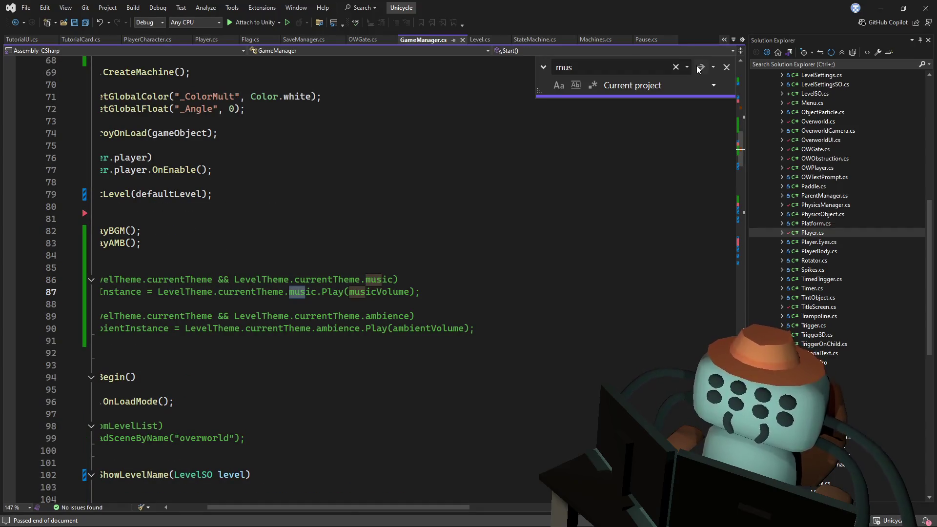
{"action": "left_click_drag", "start_coordinate": [426, 507], "coordinate": [352, 468]}
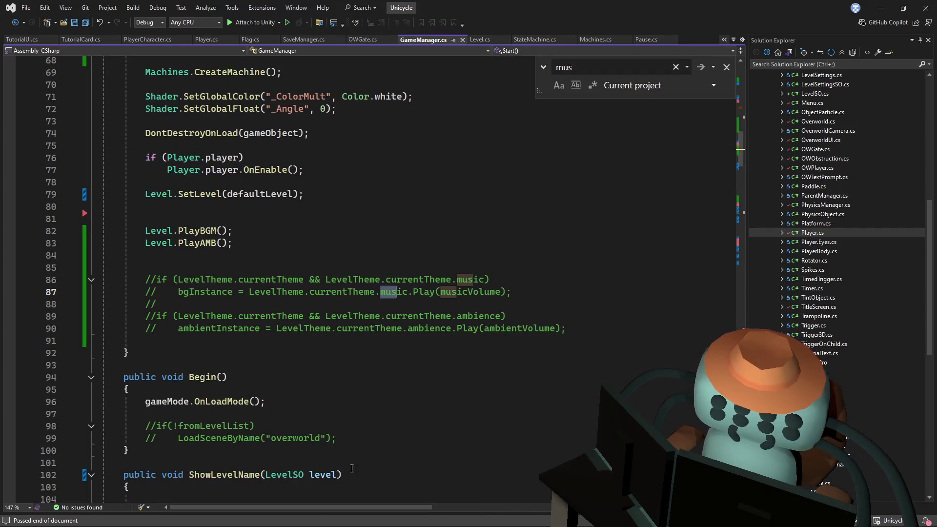
{"action": "left_click", "coordinate": [700, 72]}
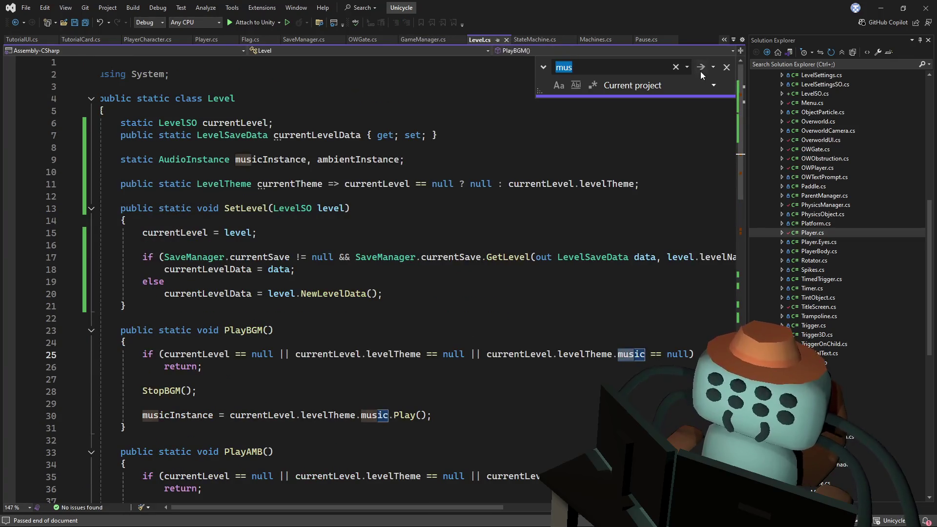
- Finish the remaining mus matches in Level.cs and change the search term to amb
{"action": "left_click", "coordinate": [701, 72]}
{"action": "left_click", "coordinate": [701, 71]}
{"action": "left_click", "coordinate": [701, 71]}
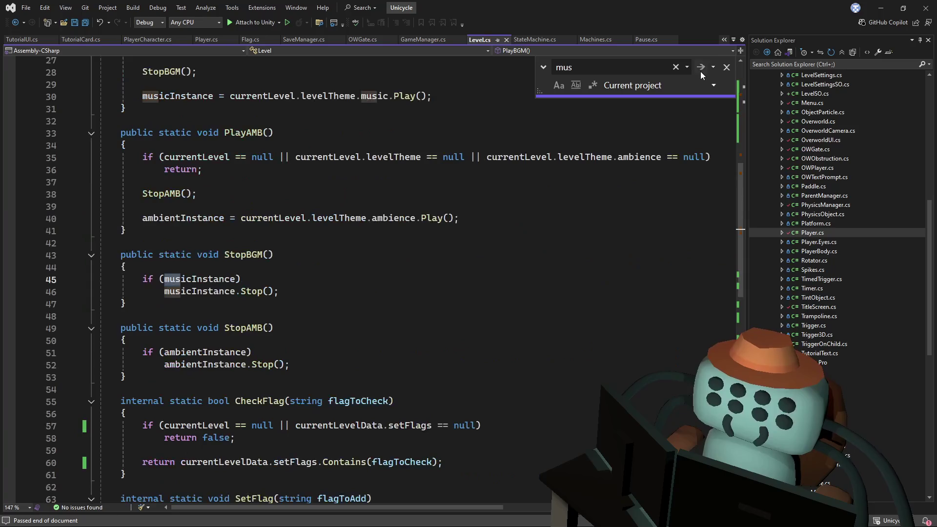
{"action": "key", "text": "BackSpace"}
{"action": "key", "text": "BackSpace"}
{"action": "key", "text": "BackSpace"}
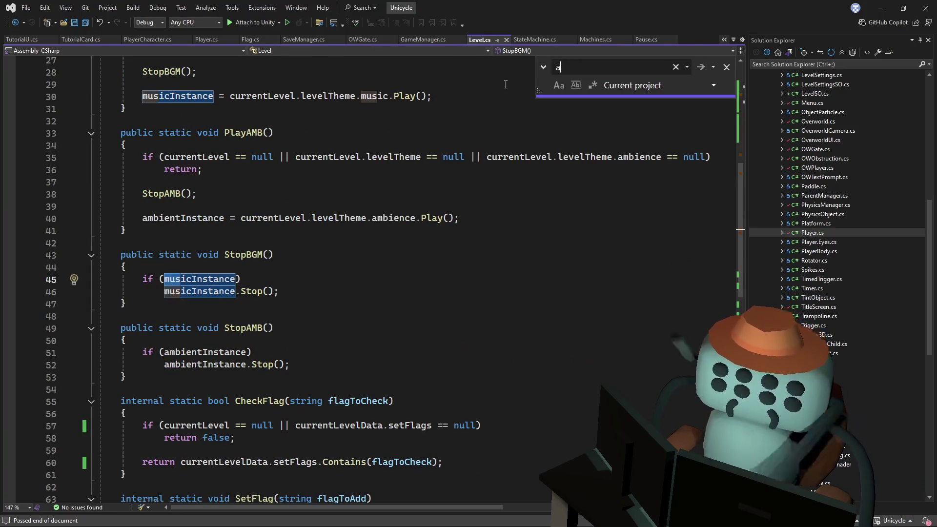
{"action": "type", "text": "amb"}
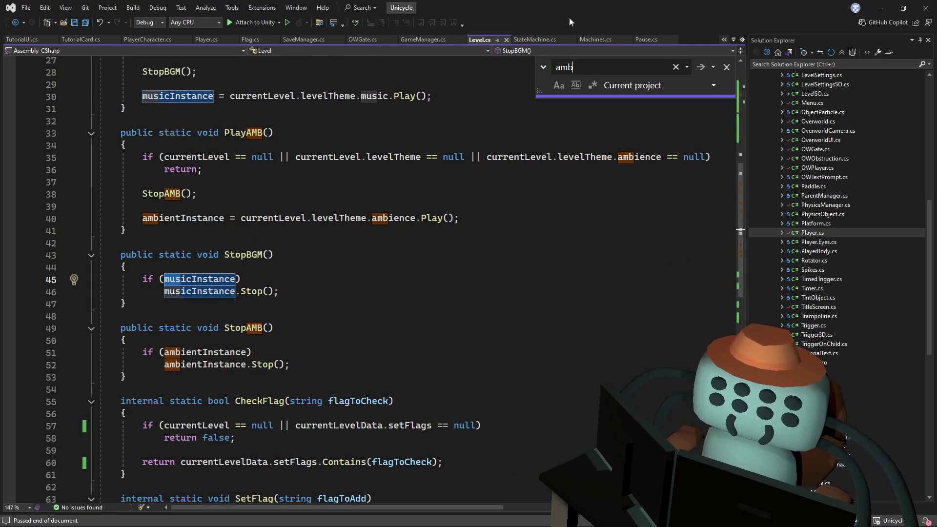
- Cycle through every amb match in Level.cs's ambient code, wrapping around once
{"action": "left_click", "coordinate": [703, 70]}
{"action": "left_click", "coordinate": [704, 69]}
{"action": "left_click", "coordinate": [703, 69]}
{"action": "left_click", "coordinate": [704, 69]}
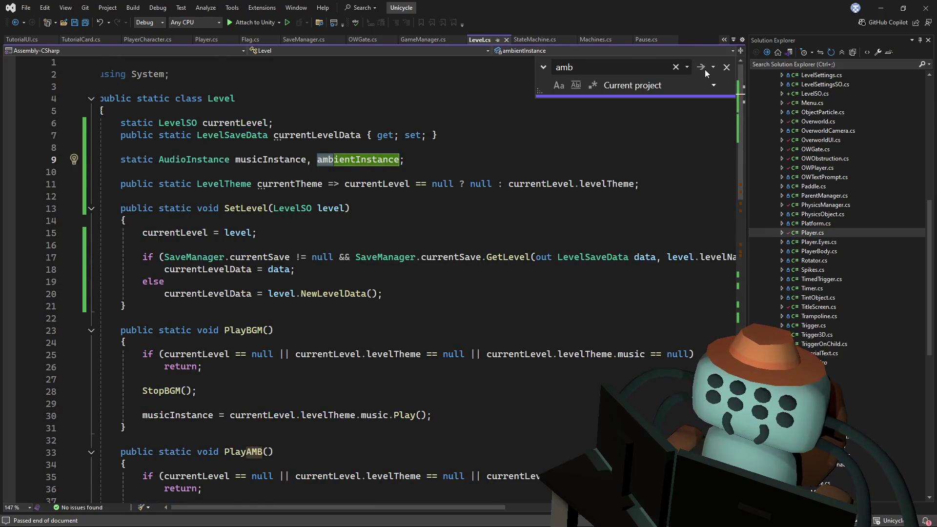
{"action": "left_click", "coordinate": [705, 69]}
{"action": "left_click", "coordinate": [705, 69]}
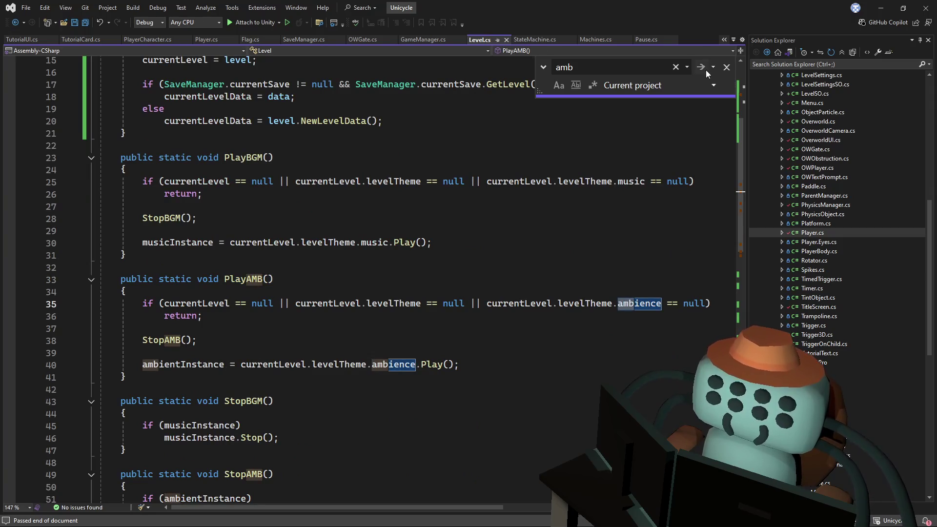
{"action": "left_click", "coordinate": [702, 68]}
{"action": "type", "text": "back to"}
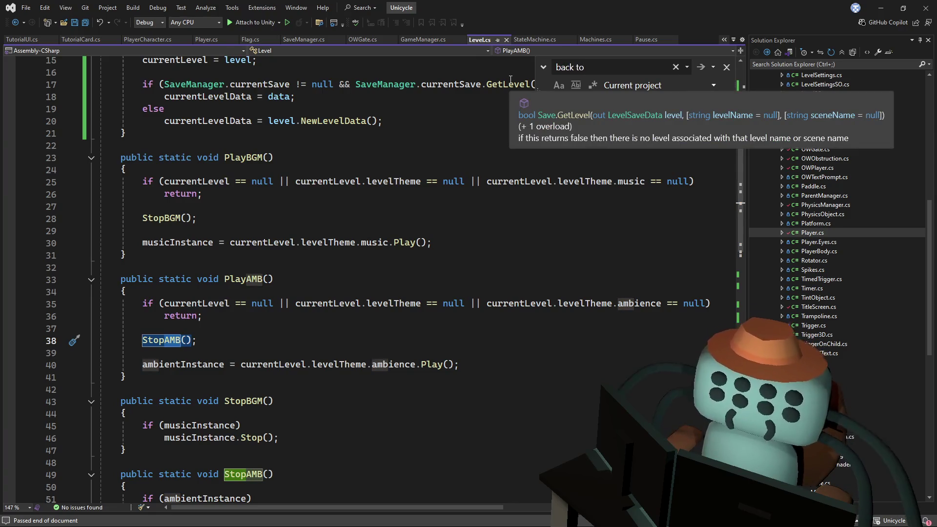
- Jump to the 'back to' match in Menu.cs and highlight the PauseMenu references
{"action": "left_click", "coordinate": [703, 68]}
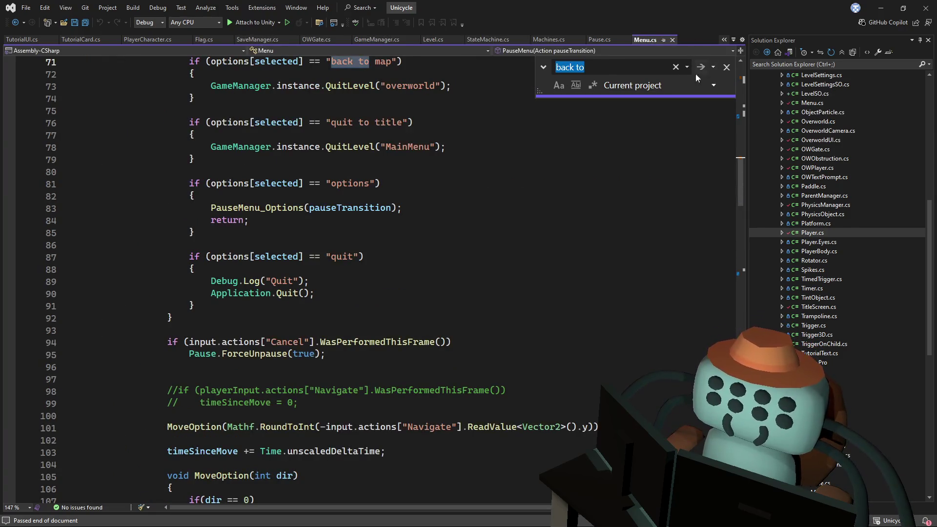
{"action": "scroll", "coordinate": [424, 304], "scroll_direction": "up", "scroll_amount": 4}
{"action": "scroll", "coordinate": [423, 305], "scroll_direction": "up", "scroll_amount": 2}
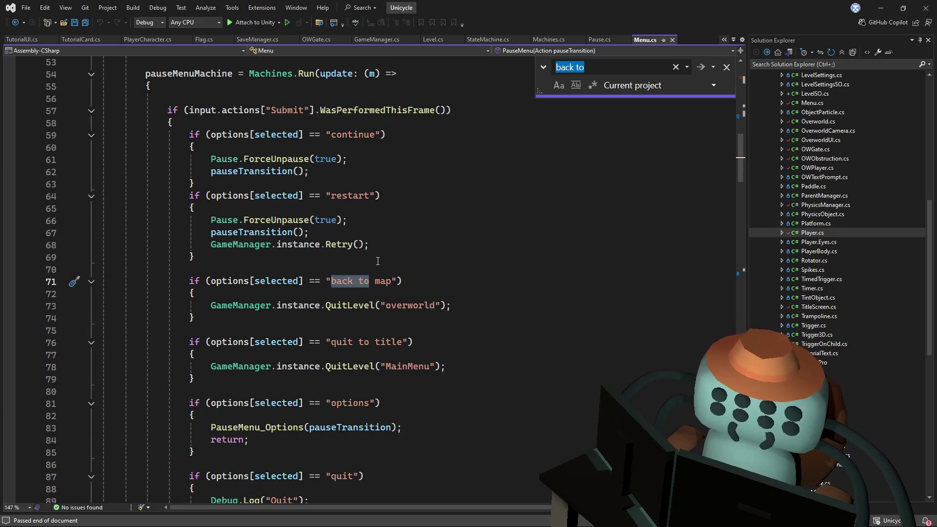
{"action": "scroll", "coordinate": [378, 261], "scroll_direction": "up", "scroll_amount": 10}
{"action": "scroll", "coordinate": [394, 235], "scroll_direction": "up", "scroll_amount": 2}
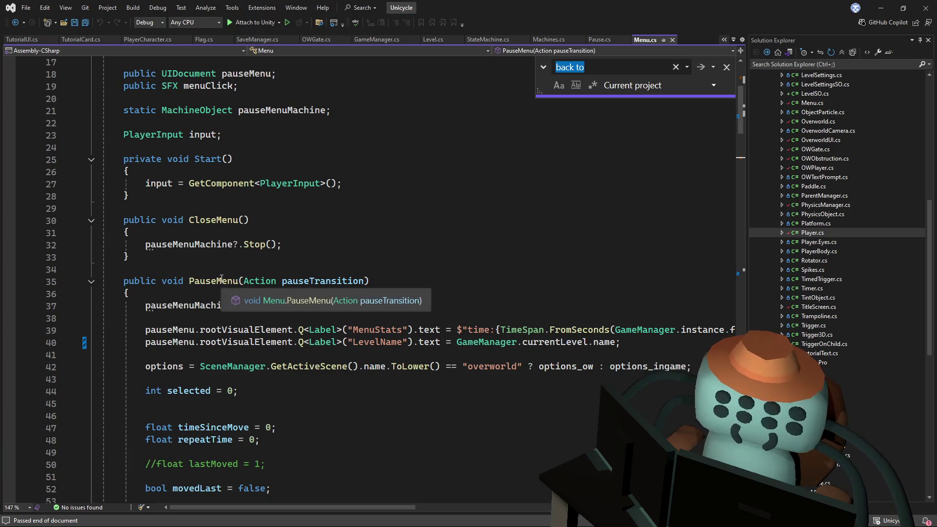
{"action": "left_click", "coordinate": [238, 282]}
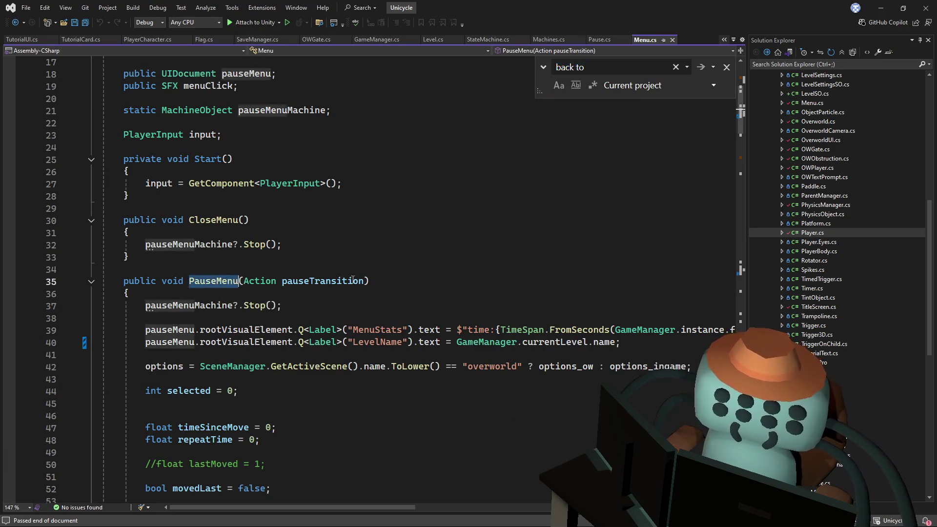
{"action": "scroll", "coordinate": [364, 272], "scroll_direction": "up", "scroll_amount": 4}
{"action": "scroll", "coordinate": [364, 272], "scroll_direction": "up", "scroll_amount": 1}
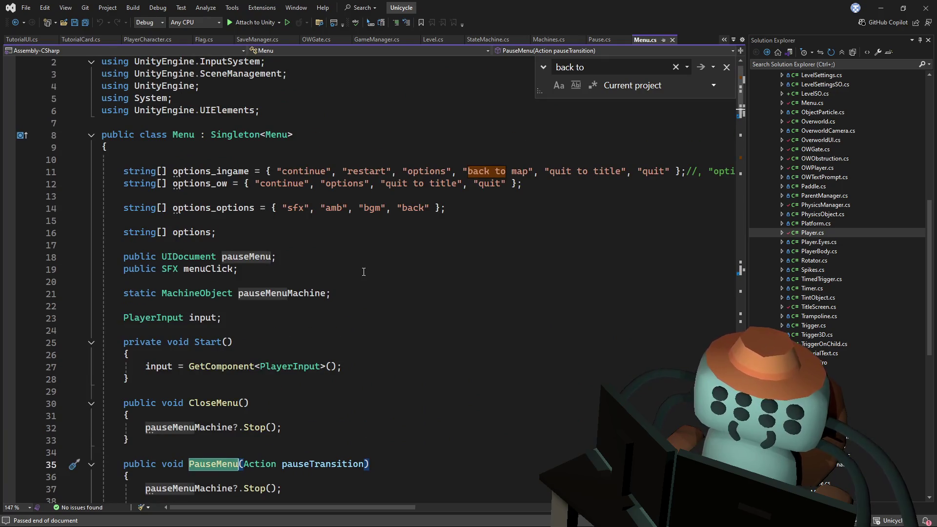
{"action": "scroll", "coordinate": [364, 271], "scroll_direction": "down", "scroll_amount": 2}
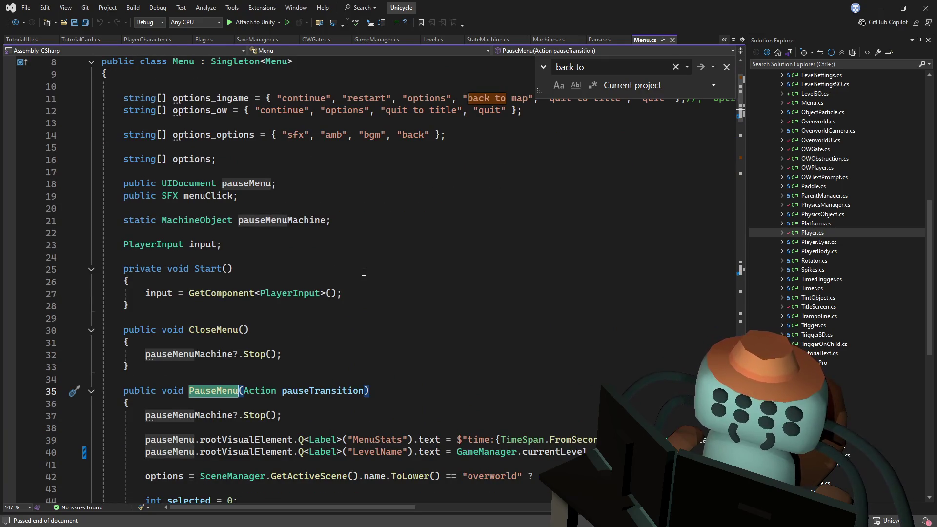
- Put the caret on the PauseMenu method name and load it as the search term
{"action": "left_click", "coordinate": [336, 270]}
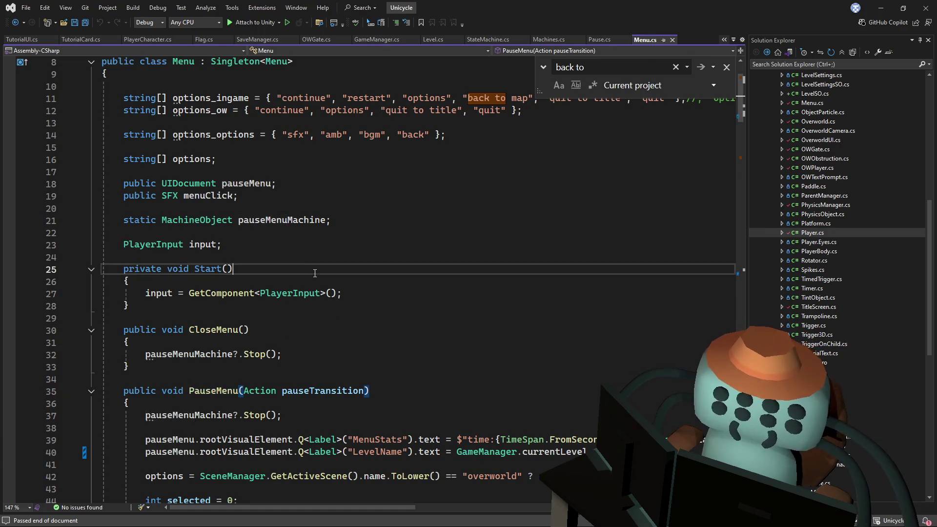
{"action": "scroll", "coordinate": [320, 321], "scroll_direction": "down", "scroll_amount": 6}
{"action": "mouse_move", "coordinate": [740, 130]}
{"action": "left_mouse_down"}
{"action": "mouse_move", "coordinate": [741, 473]}
{"action": "mouse_move", "coordinate": [711, 211]}
{"action": "mouse_move", "coordinate": [731, 110]}
{"action": "left_mouse_up"}
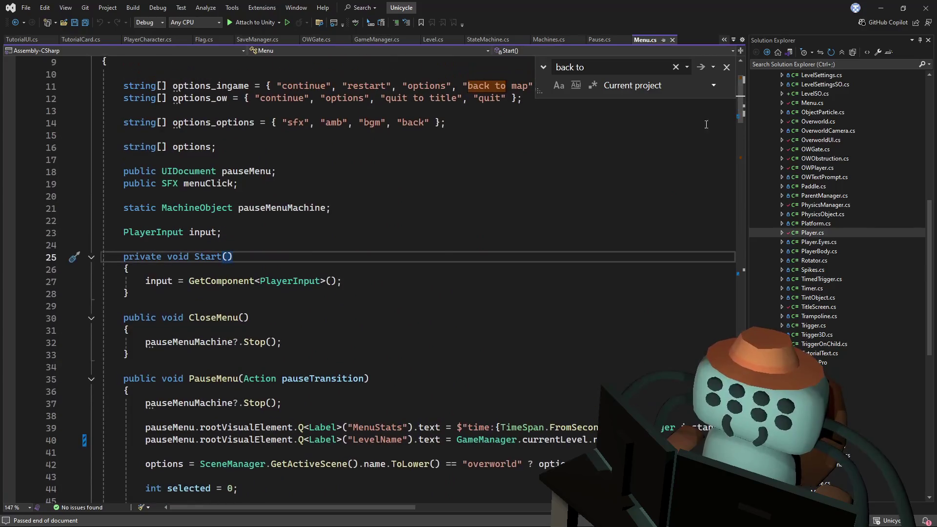
{"action": "left_click", "coordinate": [239, 379]}
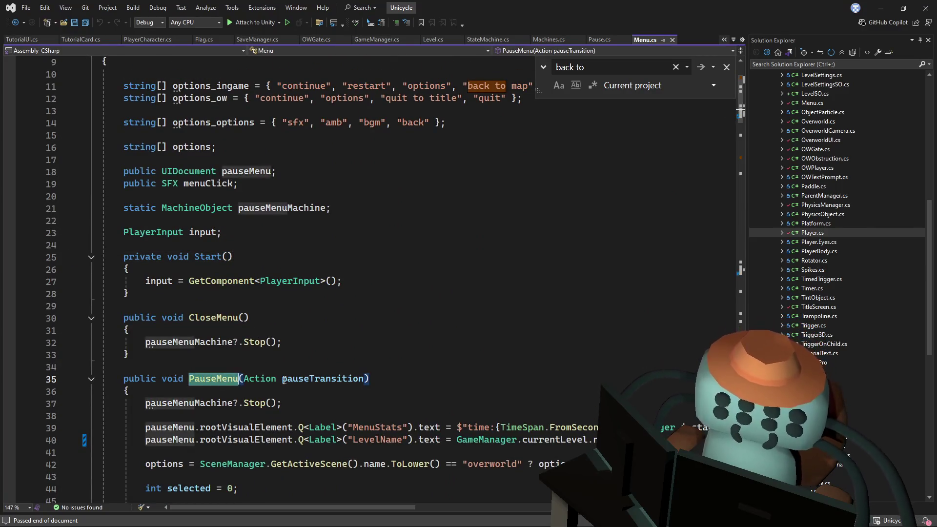
{"action": "key", "text": "ctrl+f"}
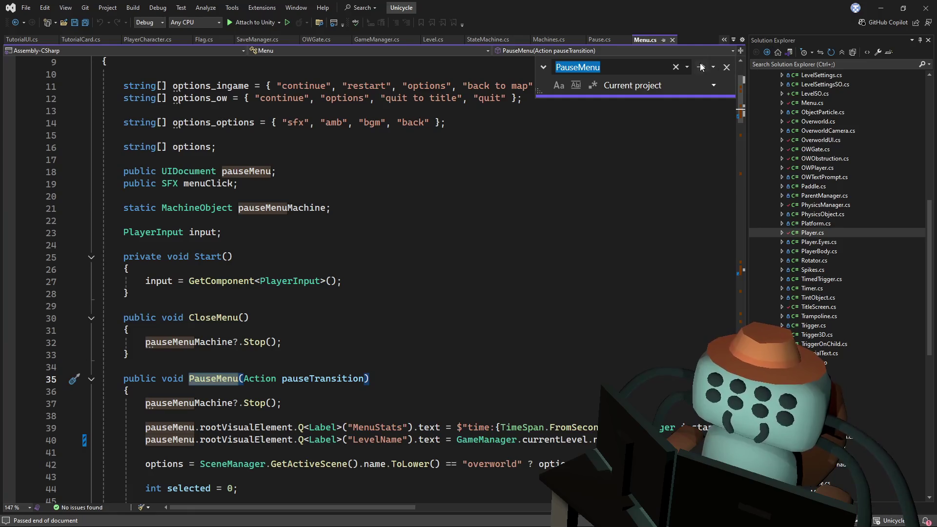
- Append '(' so the search term becomes pauseMenu(
{"action": "left_click", "coordinate": [701, 68]}
{"action": "double_click", "coordinate": [603, 67]}
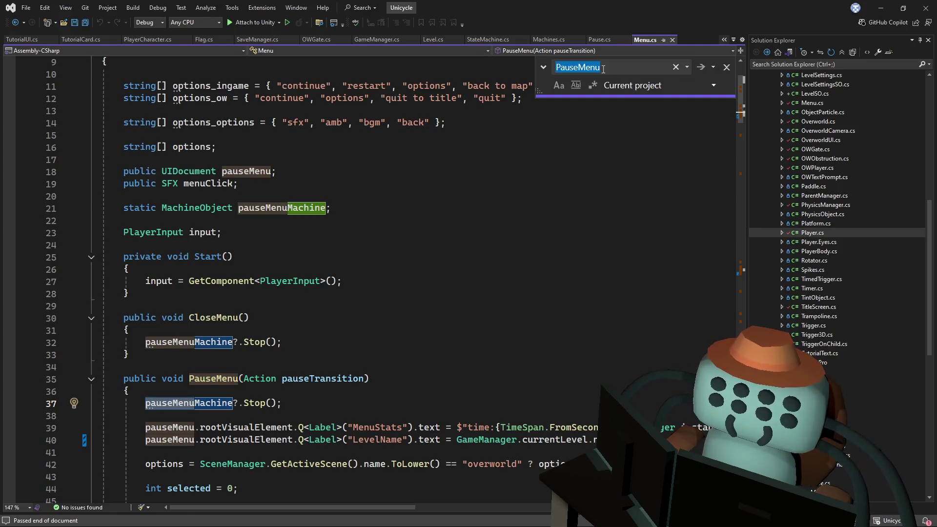
{"action": "left_click", "coordinate": [648, 67]}
{"action": "type", "text": "("}
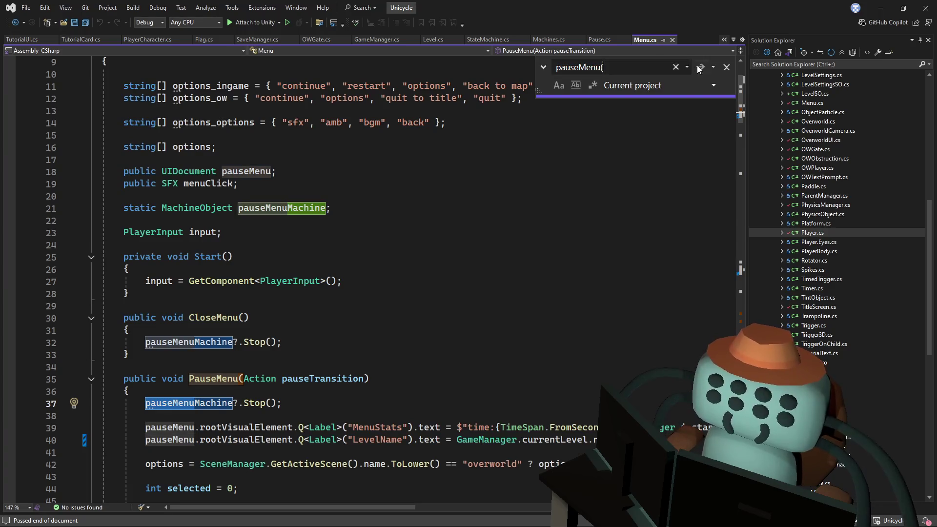
- Step through every PauseMenu( call in Menu.cs, including line 194, until none remain
{"action": "left_click", "coordinate": [701, 68]}
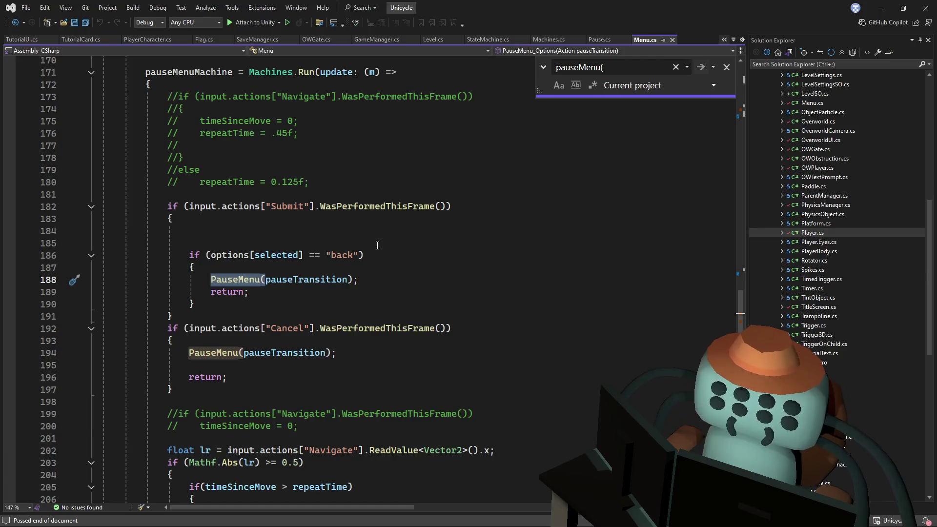
{"action": "scroll", "coordinate": [430, 247], "scroll_direction": "up", "scroll_amount": 4}
{"action": "scroll", "coordinate": [430, 248], "scroll_direction": "down", "scroll_amount": 1}
{"action": "scroll", "coordinate": [430, 247], "scroll_direction": "up", "scroll_amount": 2}
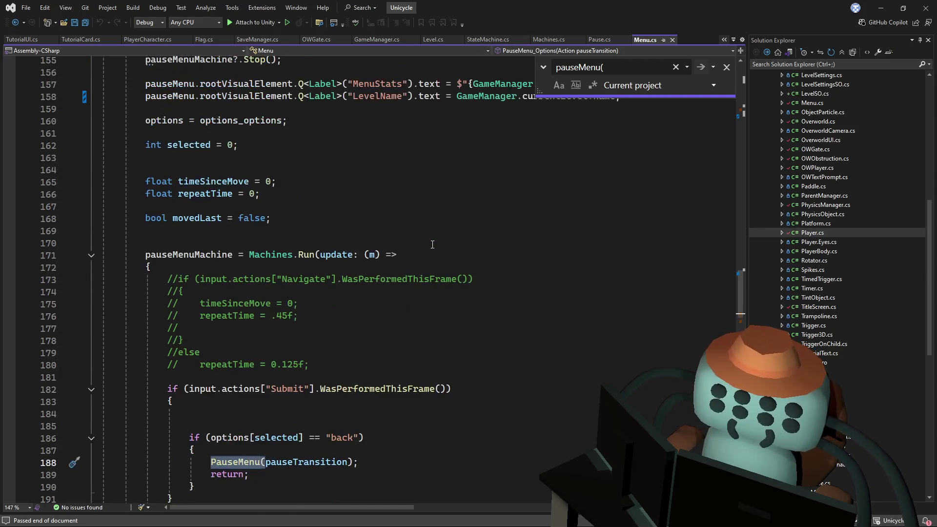
{"action": "left_click", "coordinate": [700, 70]}
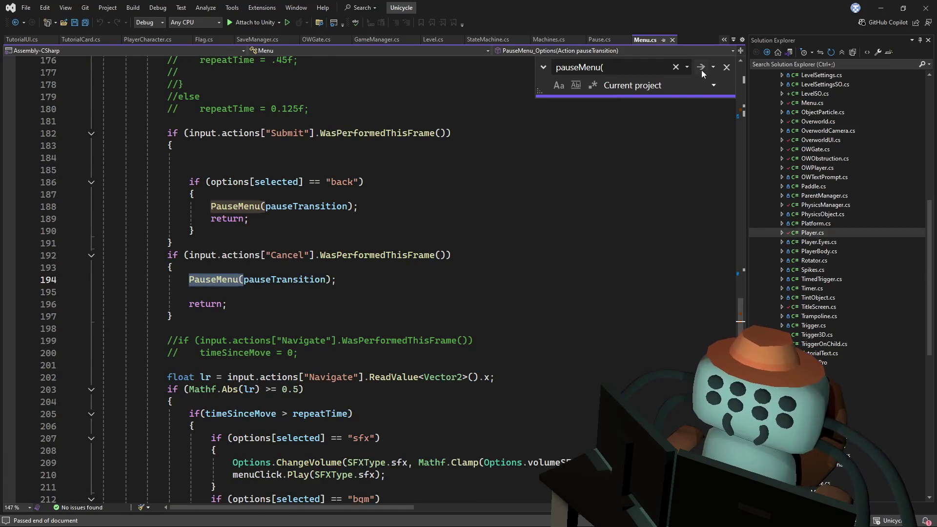
{"action": "left_click", "coordinate": [701, 69]}
{"action": "left_click", "coordinate": [701, 69]}
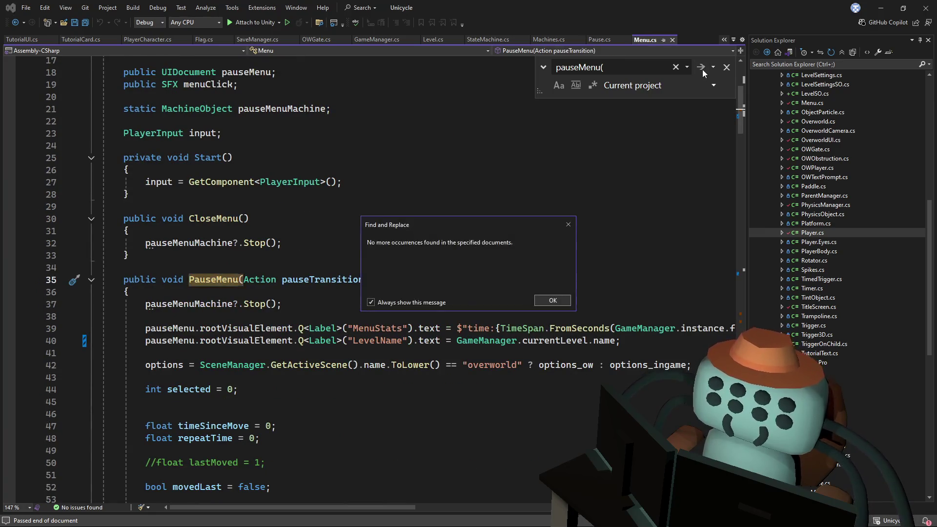
{"action": "left_click", "coordinate": [552, 300]}
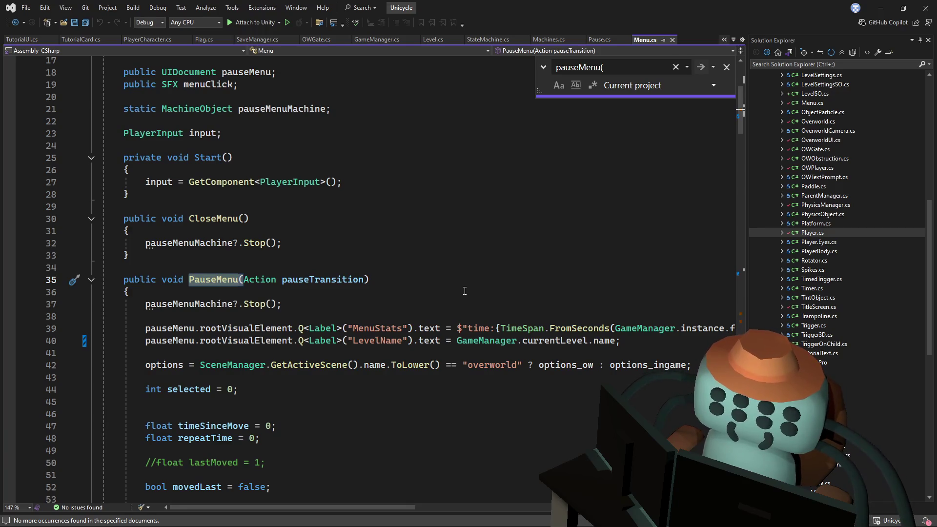
- Select the PauseMenu method, compare with the pause code in Pause.cs, and return to Menu.cs
{"action": "scroll", "coordinate": [465, 291], "scroll_direction": "up", "scroll_amount": 2}
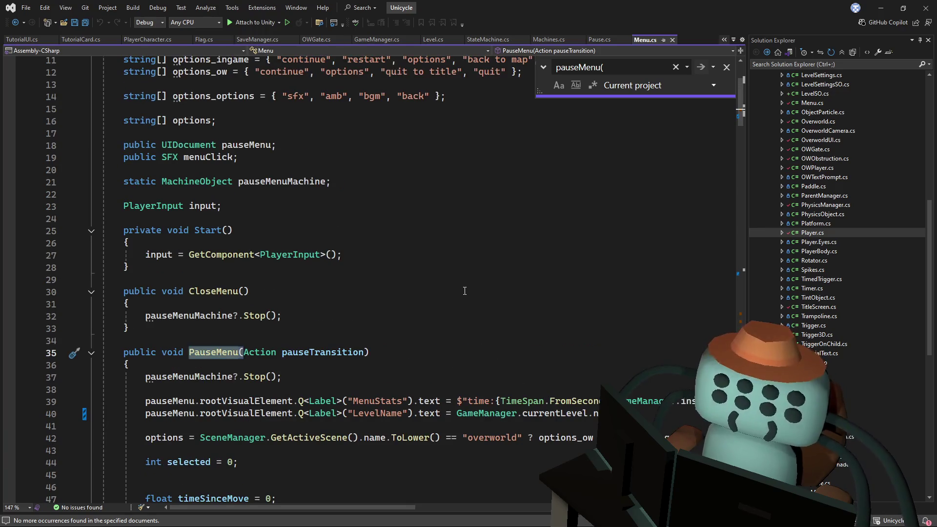
{"action": "mouse_move", "coordinate": [739, 113]}
{"action": "left_mouse_down"}
{"action": "mouse_move", "coordinate": [732, 469]}
{"action": "mouse_move", "coordinate": [730, 286]}
{"action": "mouse_move", "coordinate": [743, 137]}
{"action": "left_mouse_up"}
{"action": "mouse_move", "coordinate": [746, 131]}
{"action": "left_mouse_down"}
{"action": "mouse_move", "coordinate": [751, 109]}
{"action": "mouse_move", "coordinate": [745, 118]}
{"action": "left_mouse_up"}
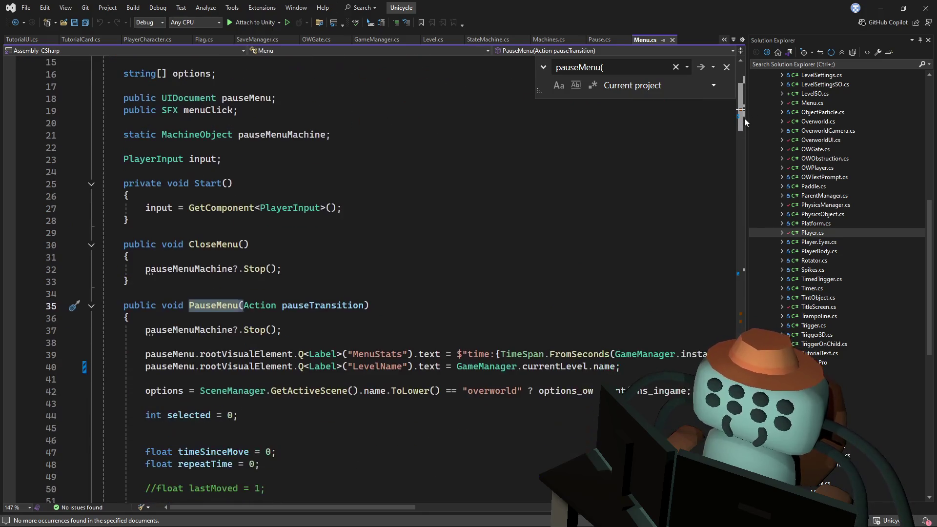
{"action": "double_click", "coordinate": [220, 307]}
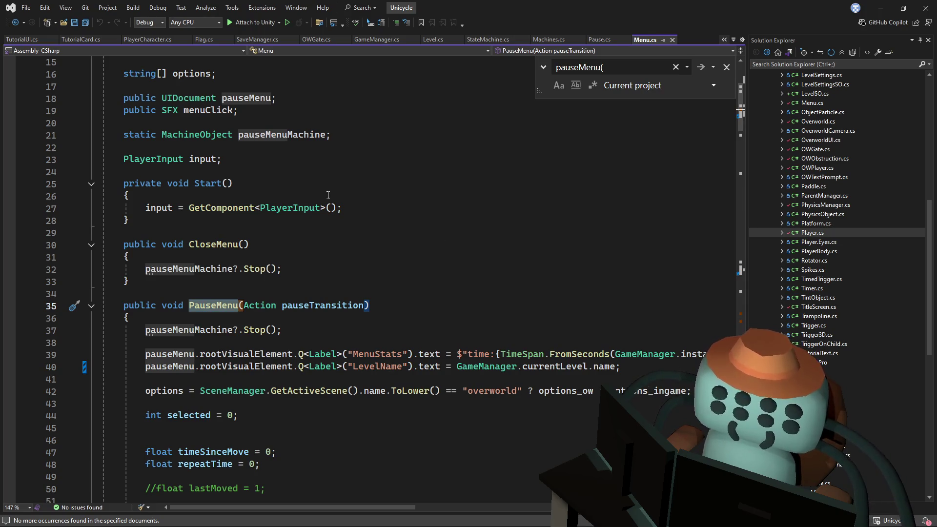
{"action": "left_click", "coordinate": [599, 40]}
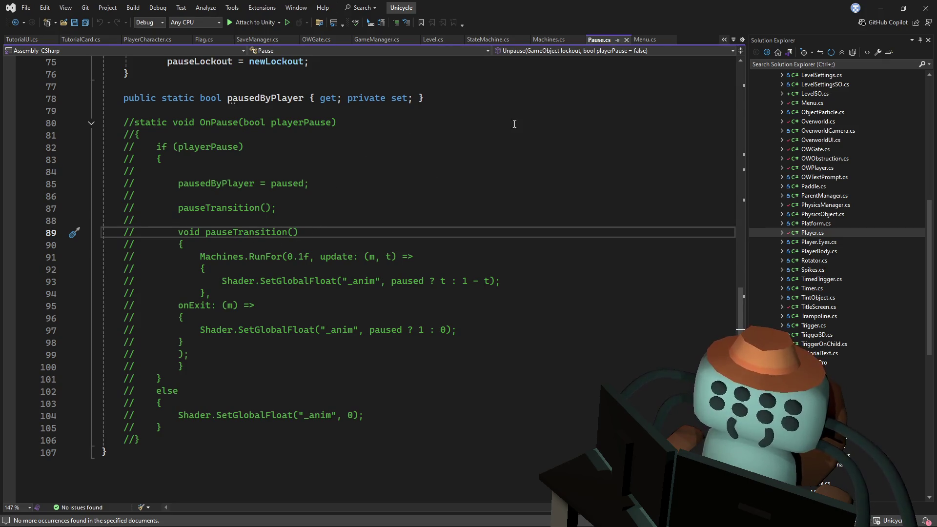
{"action": "left_click", "coordinate": [648, 39]}
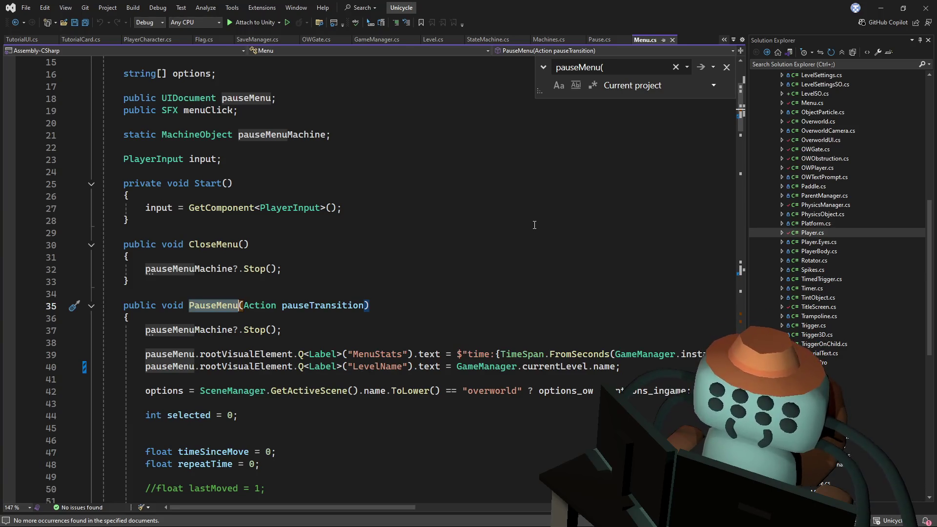
{"action": "scroll", "coordinate": [475, 229], "scroll_direction": "down", "scroll_amount": 3}
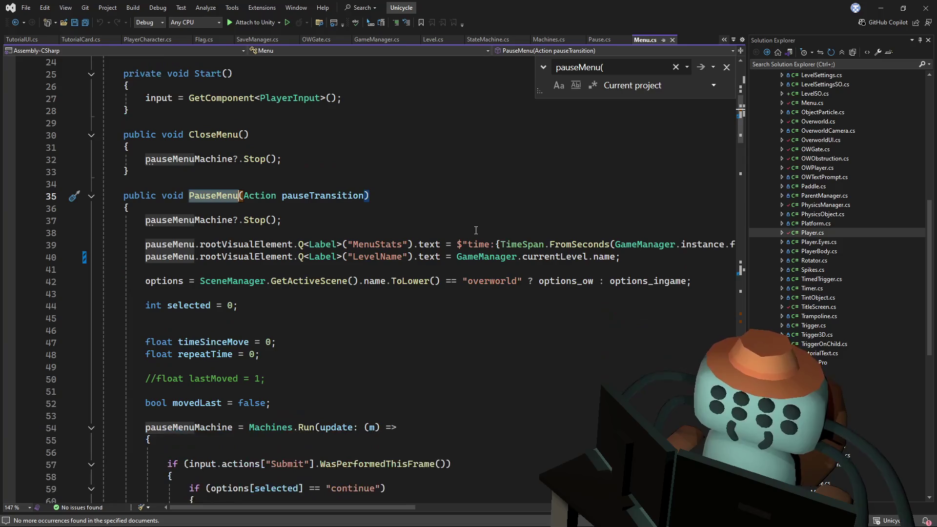
{"action": "scroll", "coordinate": [400, 170], "scroll_direction": "up", "scroll_amount": 2}
{"action": "left_click", "coordinate": [400, 170]}
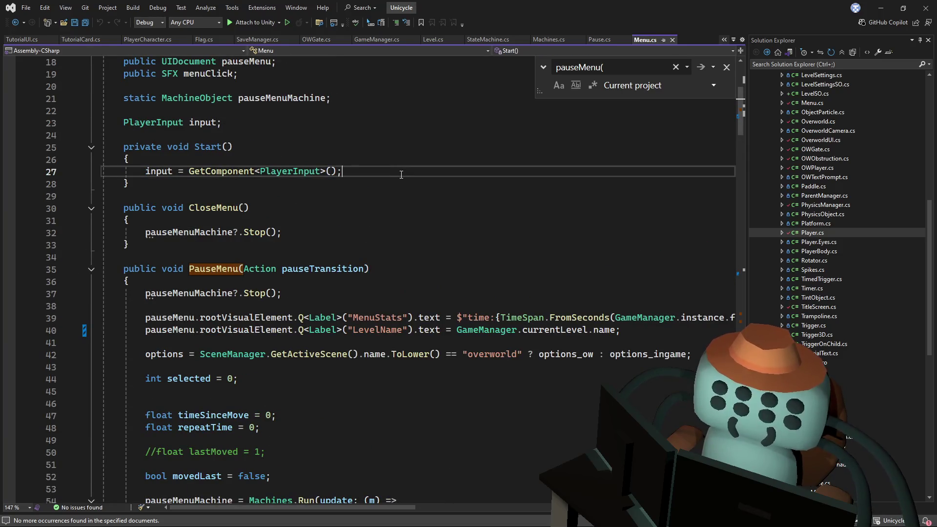
- In Start(), subscribe an empty lambda handler with 'Pause.onPause += p => { };'
{"action": "key", "text": "Return"}
{"action": "key", "text": "Return"}
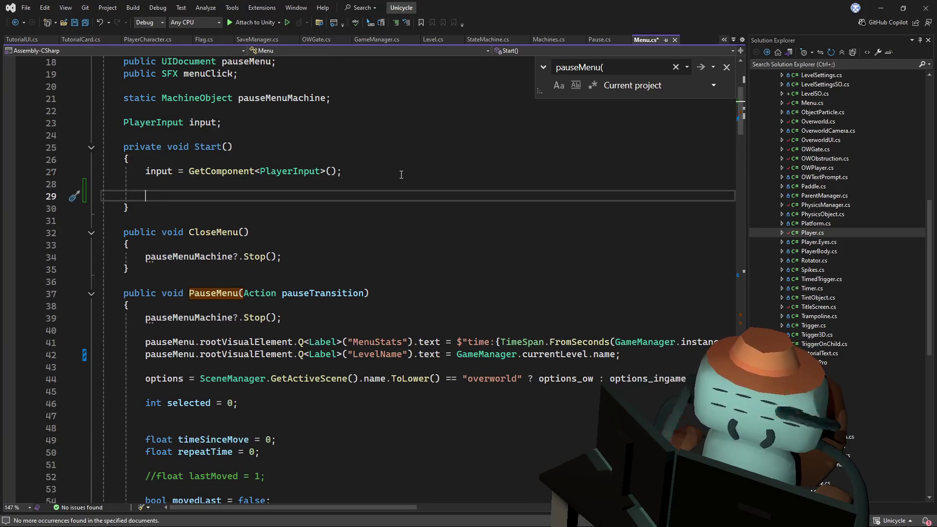
{"action": "type", "text": "Pause.on"}
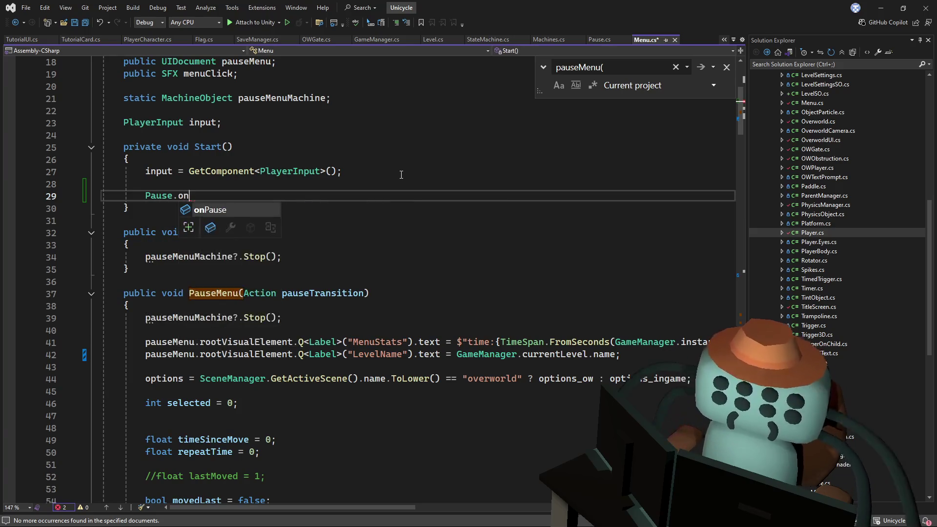
{"action": "key", "text": "Tab"}
{"action": "type", "text": "+="}
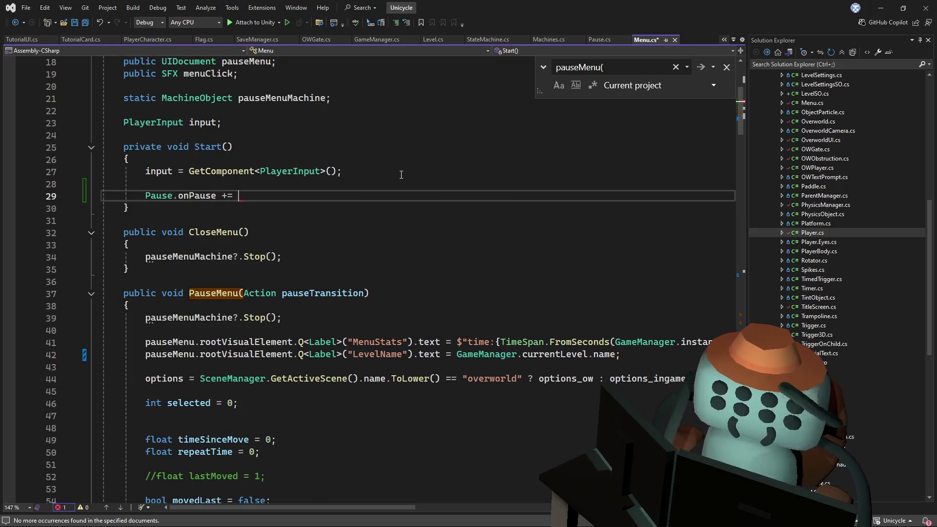
{"action": "type", "text": " p"}
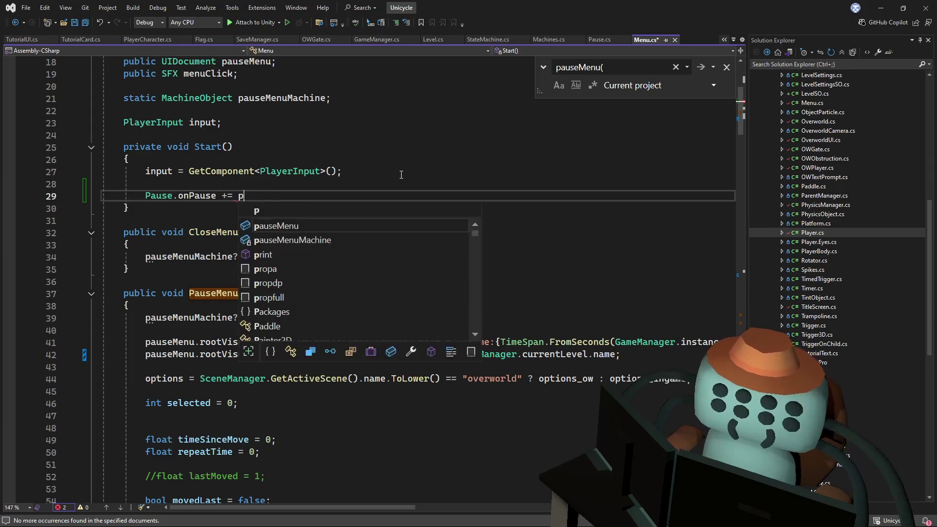
{"action": "type", "text": " =>P"}
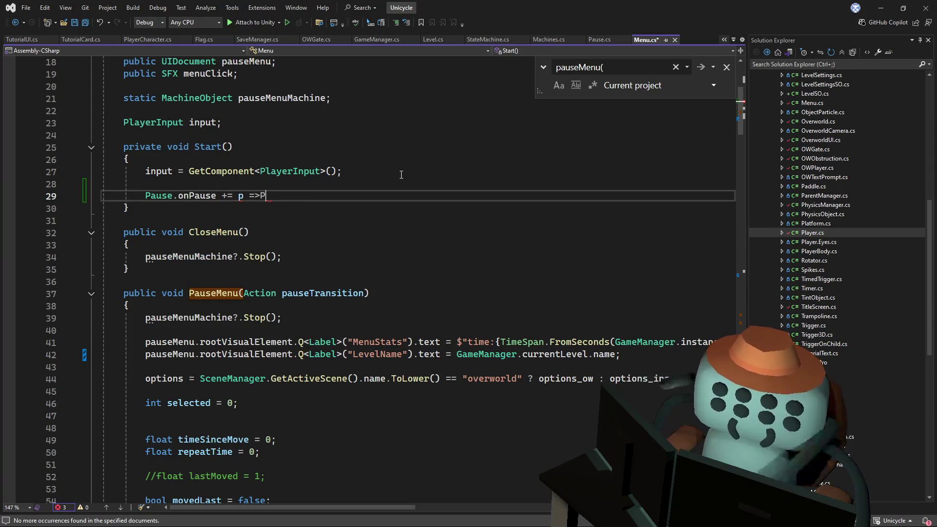
{"action": "key", "text": "Return"}
{"action": "type", "text": "{"}
{"action": "key", "text": "Return"}
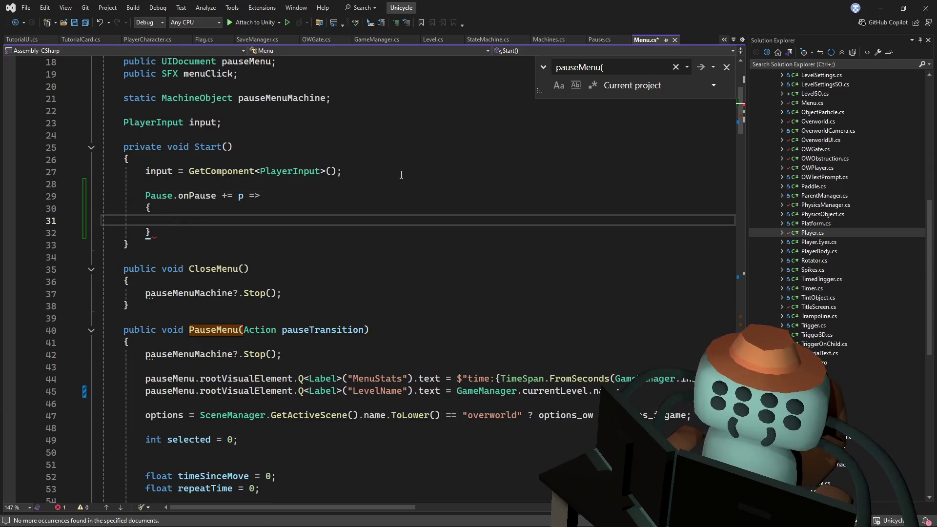
{"action": "scroll", "coordinate": [401, 175], "scroll_direction": "up", "scroll_amount": 2}
{"action": "left_click", "coordinate": [214, 302]}
{"action": "type", "text": ";"}
{"action": "key", "text": "Up"}
{"action": "key", "text": "Up"}
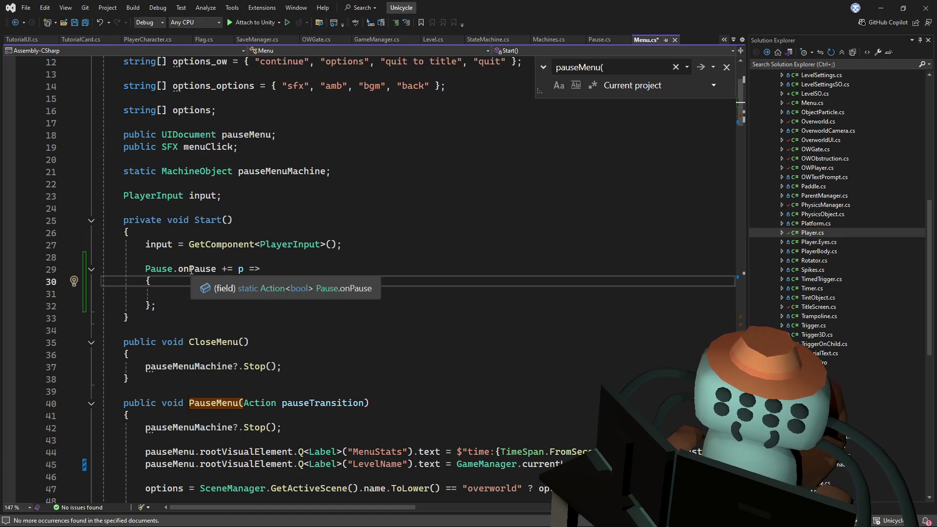
{"action": "key", "text": "Down"}
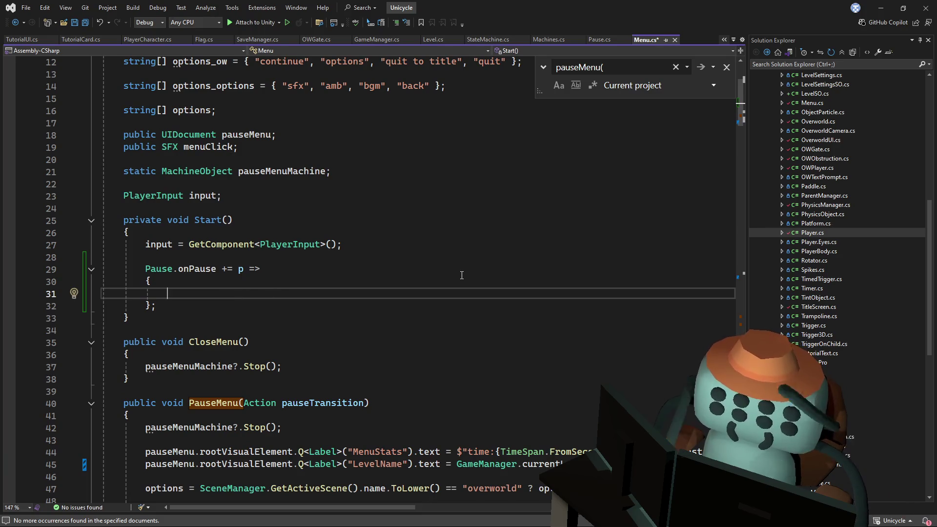
- Inside the handler, call PauseMenu() guarded by 'if (Pause.pausedByPlayer)'
{"action": "type", "text": "Pausm"}
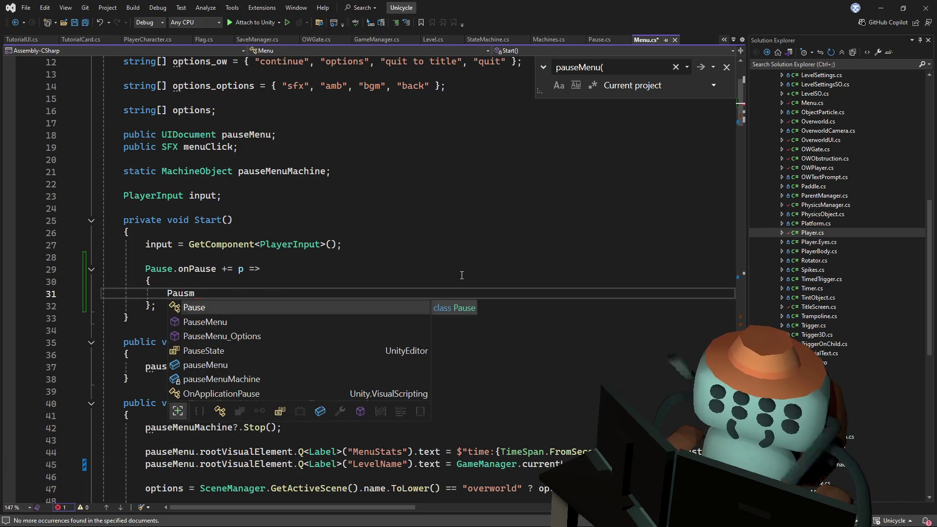
{"action": "key", "text": "Down"}
{"action": "key", "text": "Tab"}
{"action": "type", "text": "();"}
{"action": "key", "text": "ctrl+Return"}
{"action": "type", "text": "if(P"}
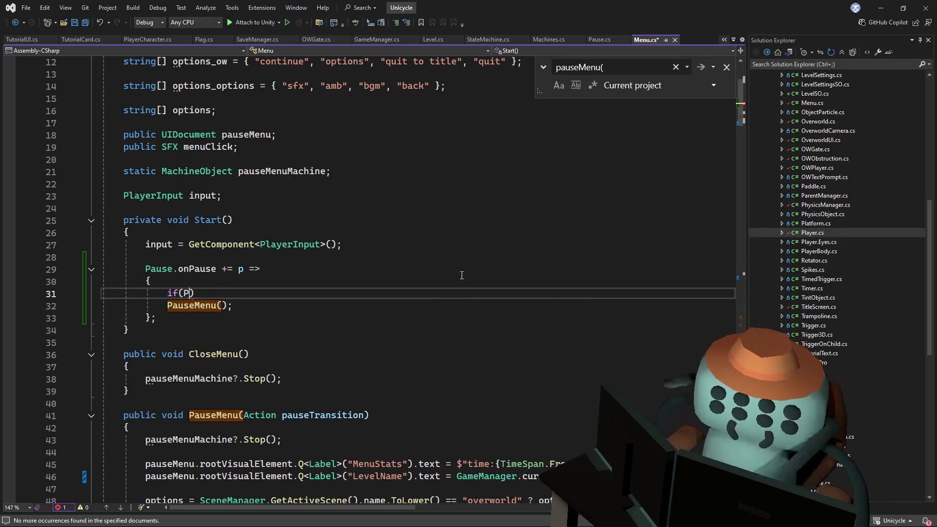
{"action": "type", "text": "ause.pau"}
{"action": "key", "text": "Tab"}
{"action": "key", "text": "Down"}
{"action": "key", "text": "Left"}
{"action": "key", "text": "Left"}
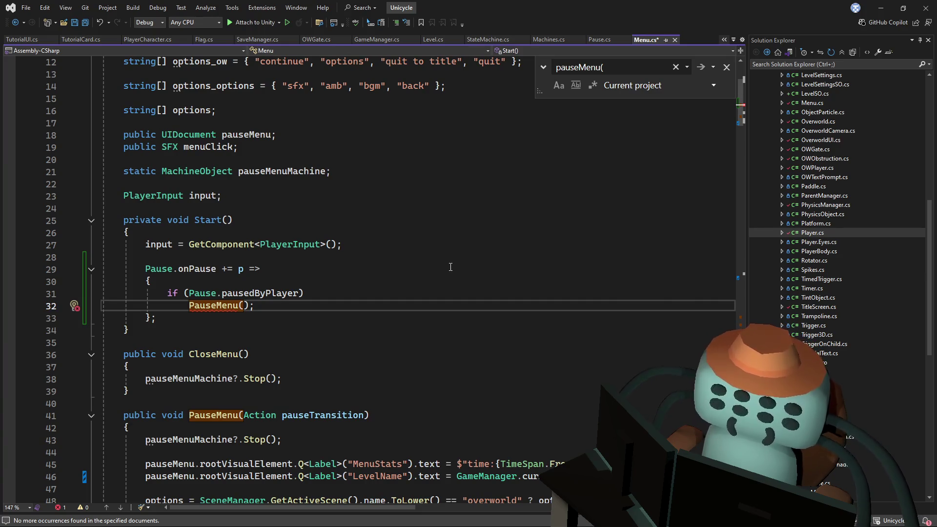
{"action": "left_click", "coordinate": [325, 344]}
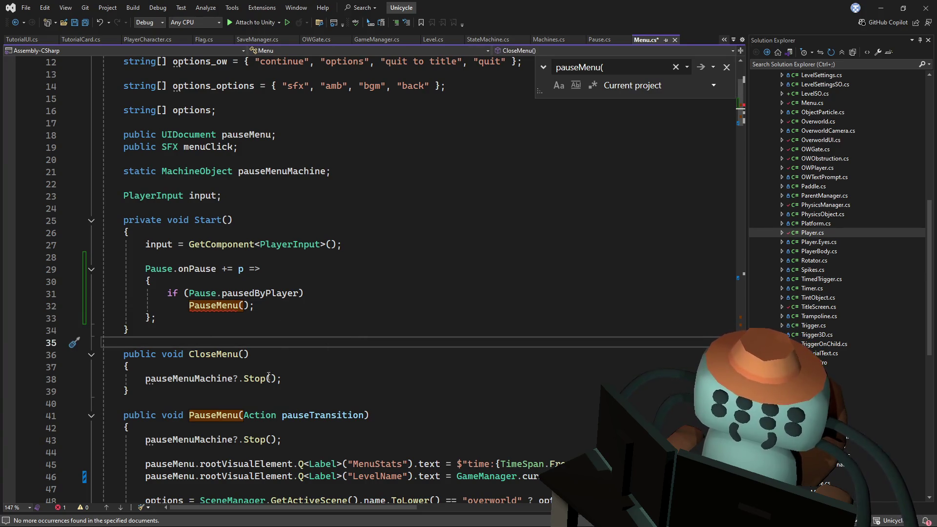
- Review the PauseMenu method in Menu.cs, checking Quick Info for PauseMenu and Action
{"action": "scroll", "coordinate": [363, 293], "scroll_direction": "down", "scroll_amount": 5}
{"action": "scroll", "coordinate": [363, 293], "scroll_direction": "down", "scroll_amount": 4}
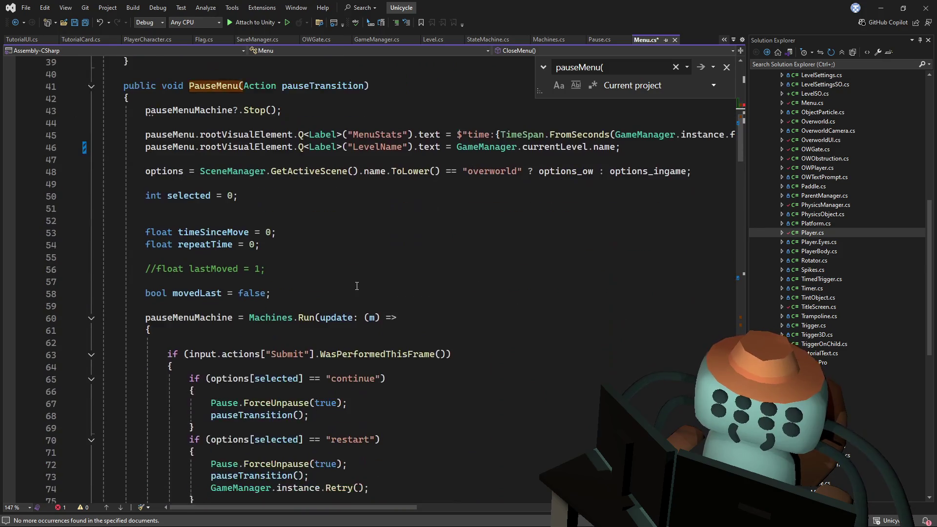
{"action": "scroll", "coordinate": [416, 258], "scroll_direction": "up", "scroll_amount": 3}
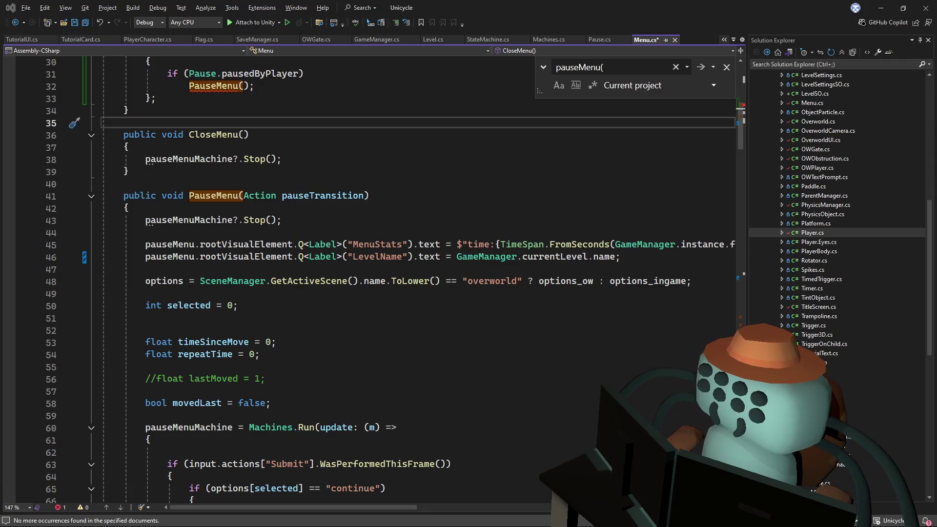
{"action": "left_click", "coordinate": [579, 231]}
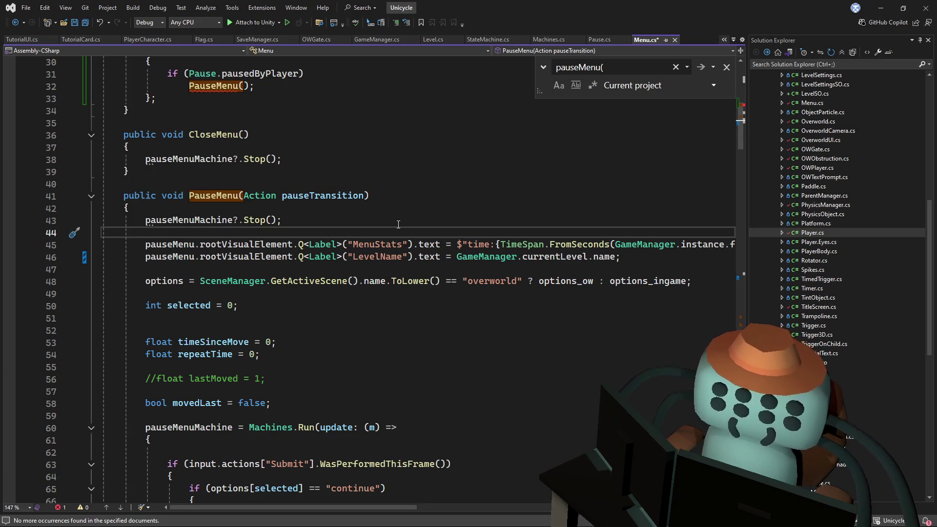
{"action": "left_click", "coordinate": [394, 222]}
{"action": "mouse_move", "coordinate": [197, 197]}
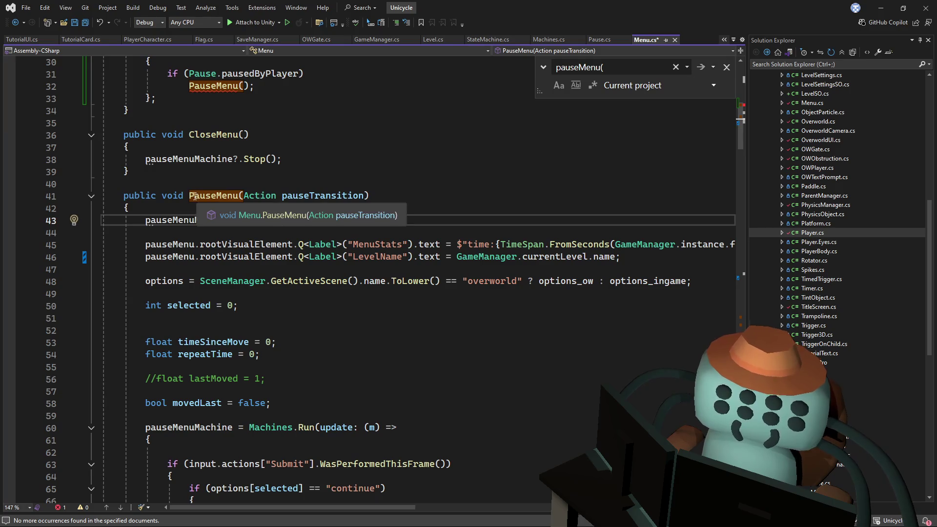
{"action": "mouse_move", "coordinate": [251, 190]}
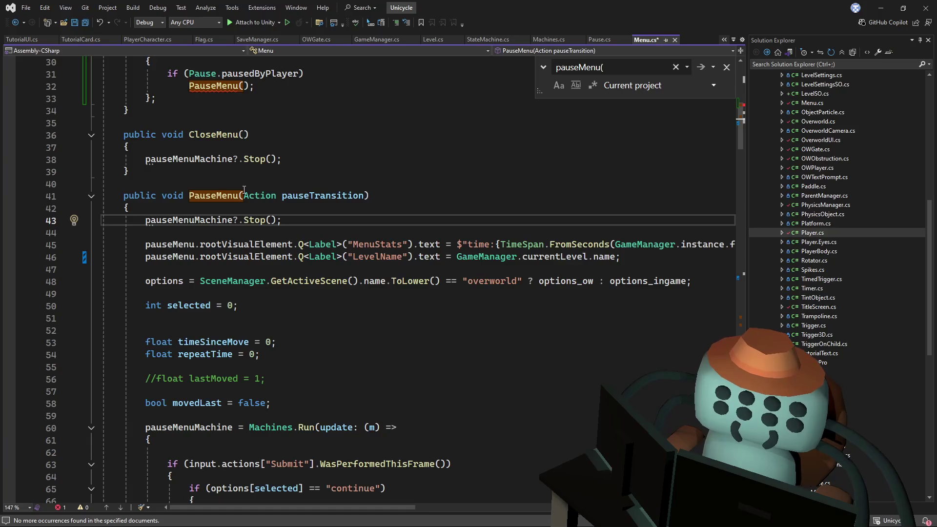
{"action": "scroll", "coordinate": [244, 190], "scroll_direction": "up", "scroll_amount": 2}
- Revisit the onPause handler lines in Start, then switch to the Unity editor
{"action": "left_click", "coordinate": [244, 189]}
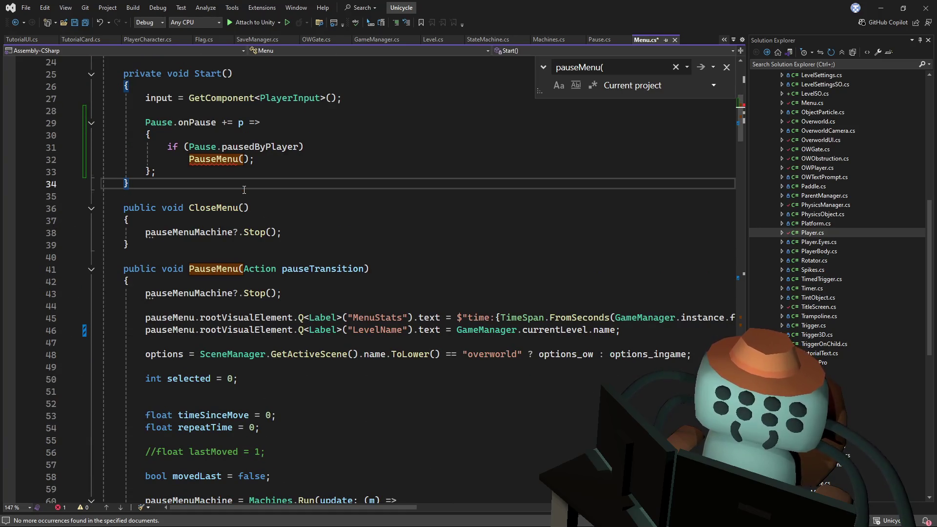
{"action": "left_click", "coordinate": [340, 131]}
{"action": "key", "text": "Down"}
{"action": "key", "text": "Down"}
{"action": "key", "text": "Down"}
{"action": "key", "text": "alt+Tab"}
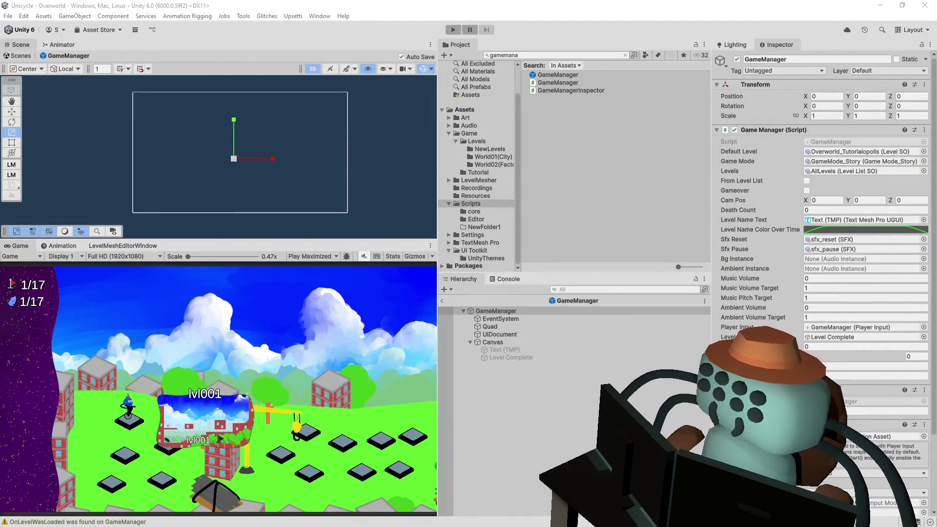
- Switch from Unity back to Visual Studio's Menu.cs with the pausedByPlayer-guarded handler
{"action": "key", "text": "alt+Tab"}
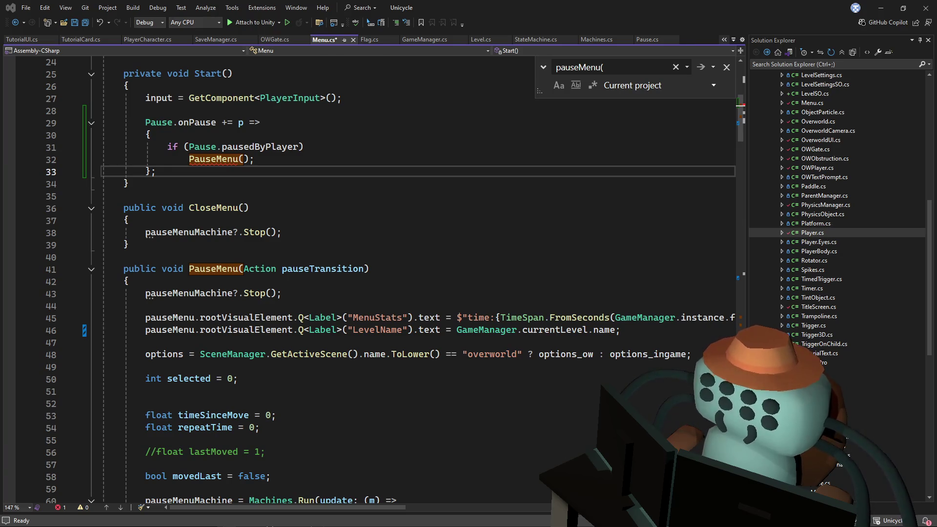
- Return to the Unity editor's Overworld scene with the GameManager object
{"action": "key", "text": "alt+Tab"}
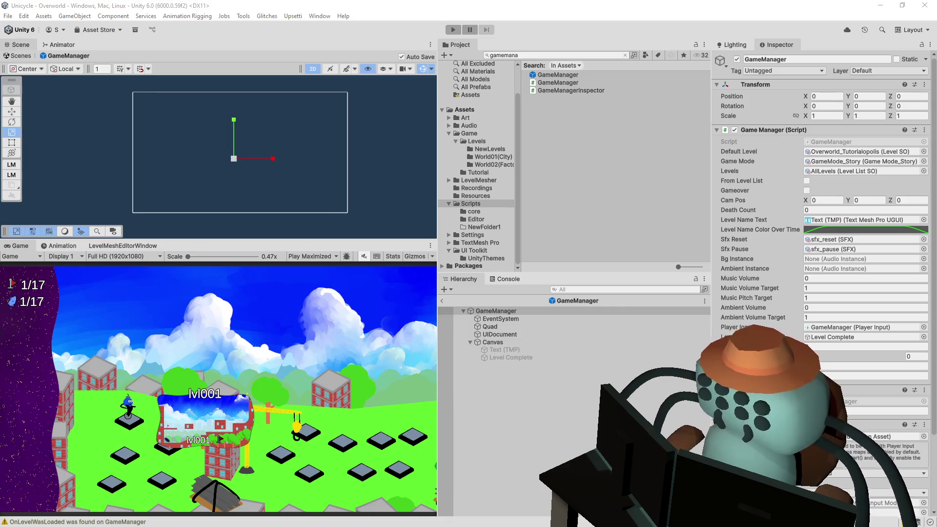
- Switch from Unity back to Visual Studio showing Pause.cs
{"action": "key", "text": "alt+Tab"}
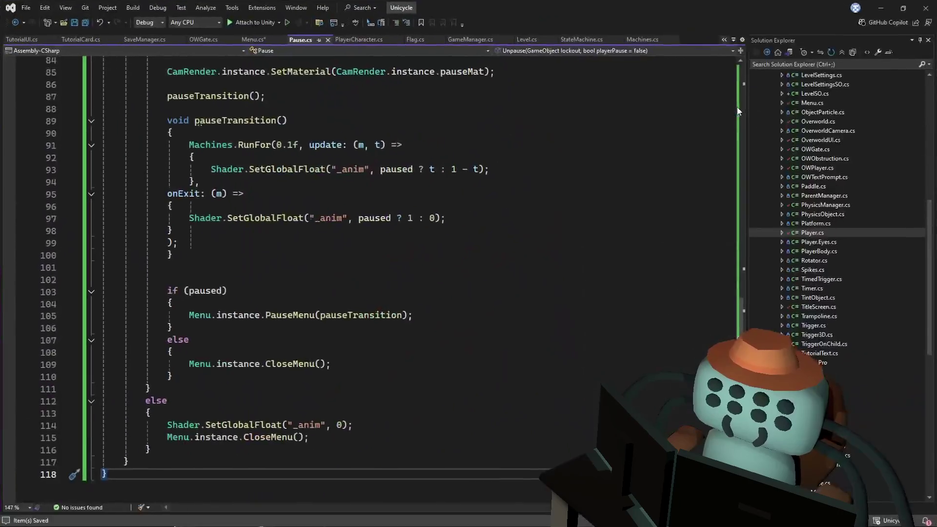
- Inspect OnPause's playerPause branch and the paused property in Pause.cs
{"action": "left_click", "coordinate": [634, 109]}
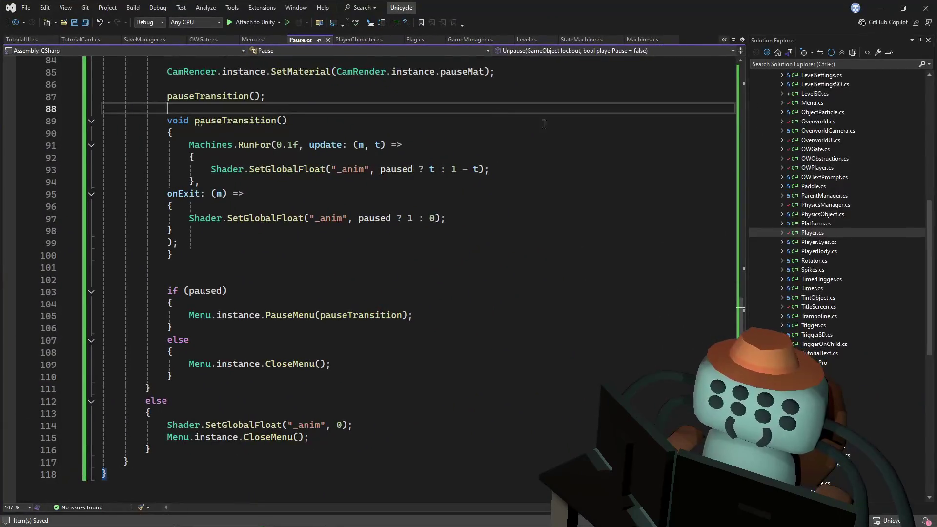
{"action": "scroll", "coordinate": [436, 277], "scroll_direction": "up", "scroll_amount": 4}
{"action": "scroll", "coordinate": [437, 277], "scroll_direction": "down", "scroll_amount": 3}
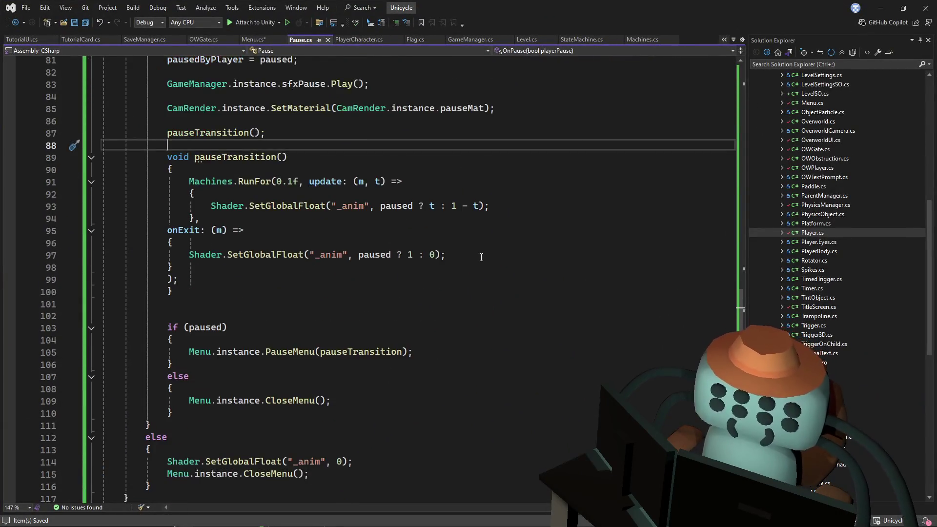
{"action": "scroll", "coordinate": [213, 209], "scroll_direction": "up", "scroll_amount": 4}
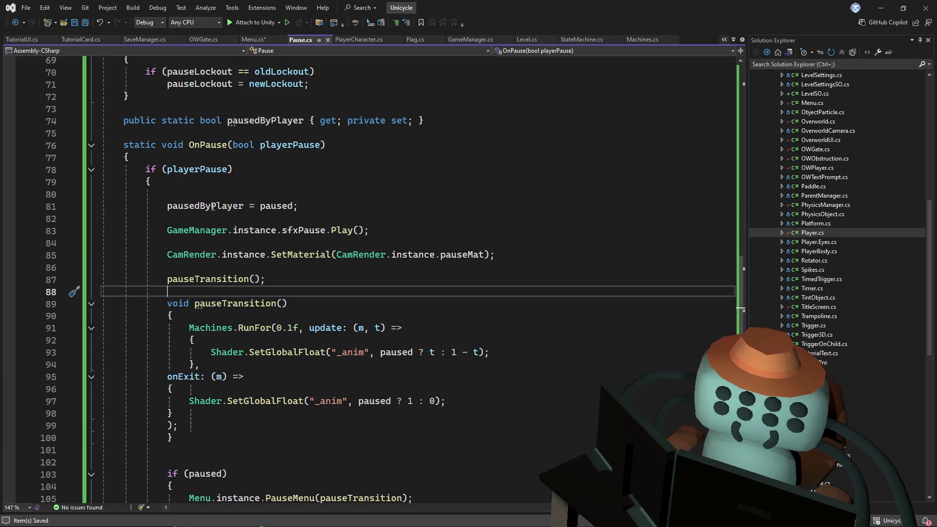
{"action": "double_click", "coordinate": [207, 144]}
{"action": "scroll", "coordinate": [409, 257], "scroll_direction": "up", "scroll_amount": 4}
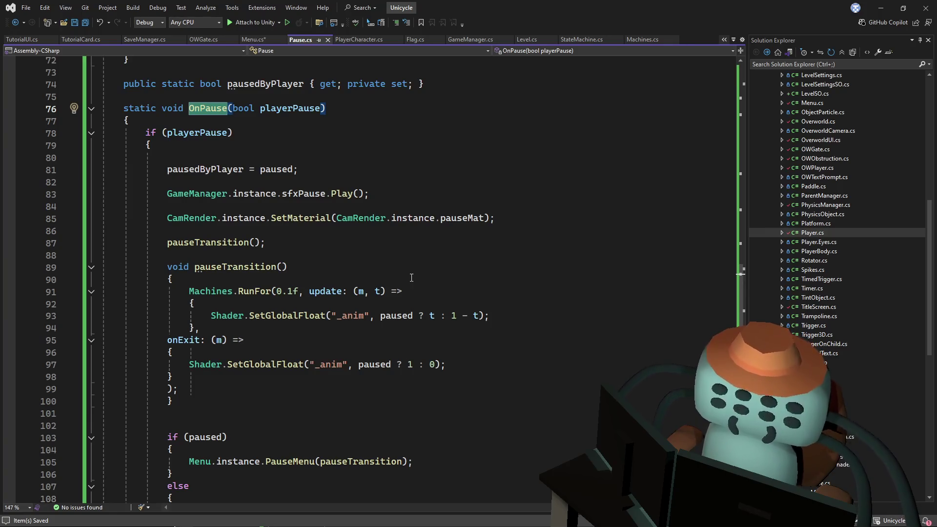
{"action": "left_click", "coordinate": [364, 143]}
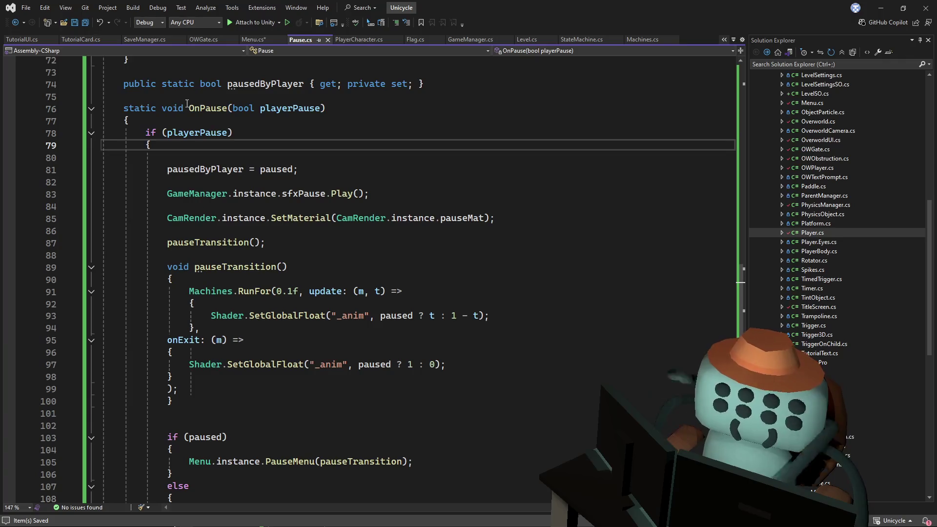
{"action": "double_click", "coordinate": [202, 108]}
{"action": "left_click_drag", "start_coordinate": [741, 273], "coordinate": [760, 68]}
{"action": "left_click", "coordinate": [693, 151]}
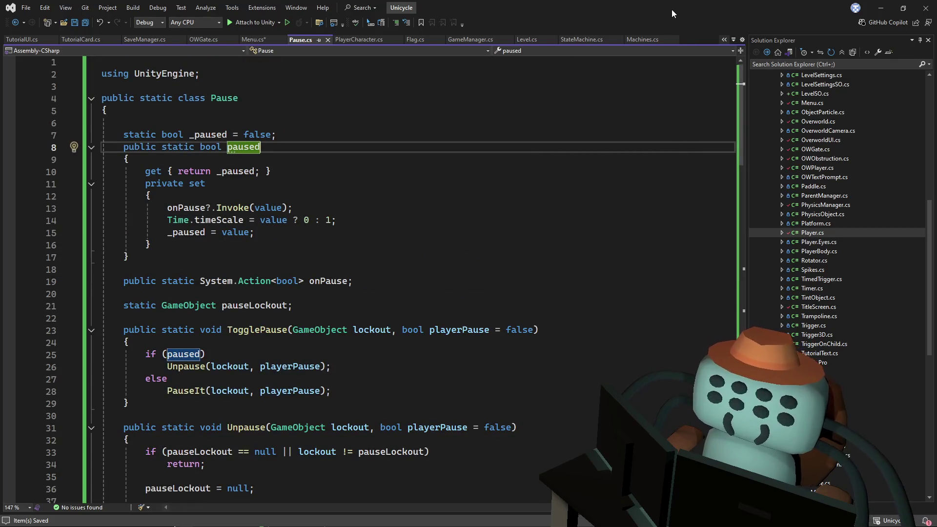
- Save, then delete the Pause.onPause handler (lines 29–34) from Menu.cs's Start method
{"action": "key", "text": "ctrl+shift+s"}
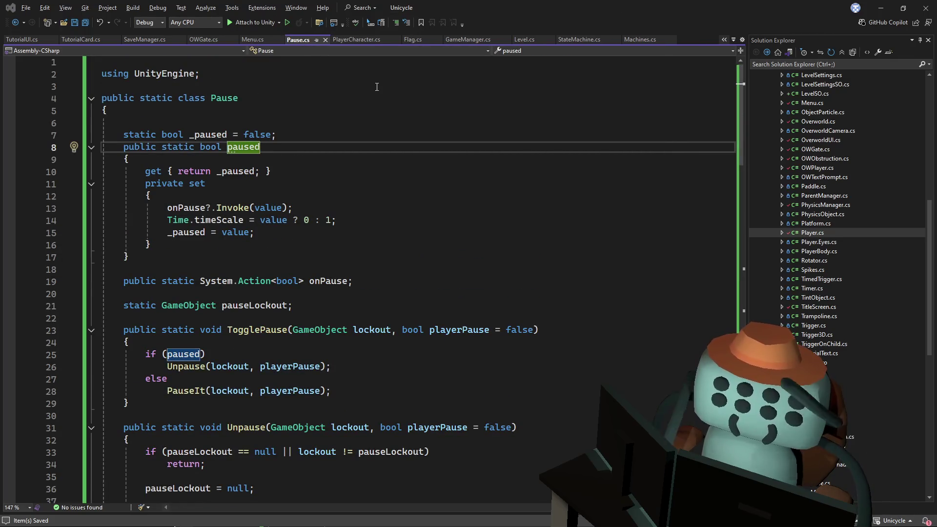
{"action": "left_click", "coordinate": [252, 39]}
{"action": "left_click_drag", "start_coordinate": [194, 185], "coordinate": [104, 123]}
{"action": "key", "text": "Delete"}
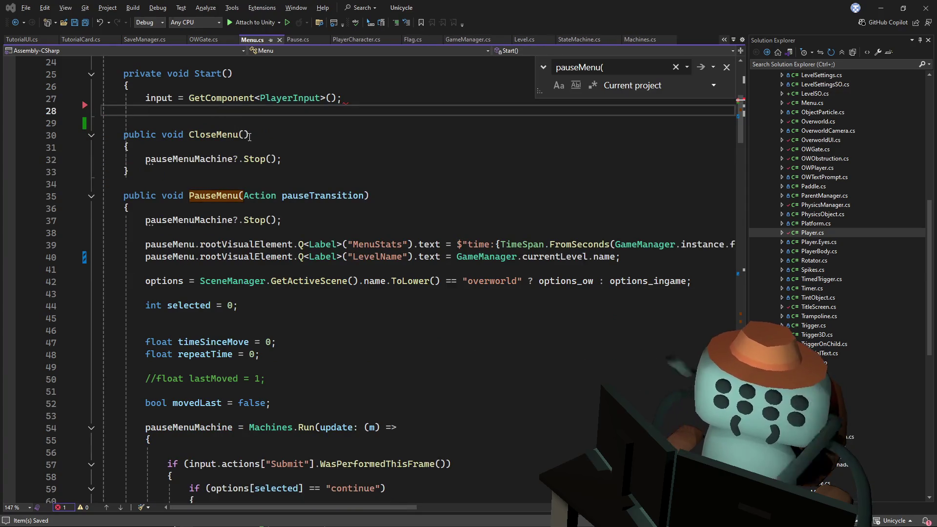
- Add the missing closing brace to Start() in Menu.cs, save, and switch to Unity
{"action": "left_click", "coordinate": [245, 136]}
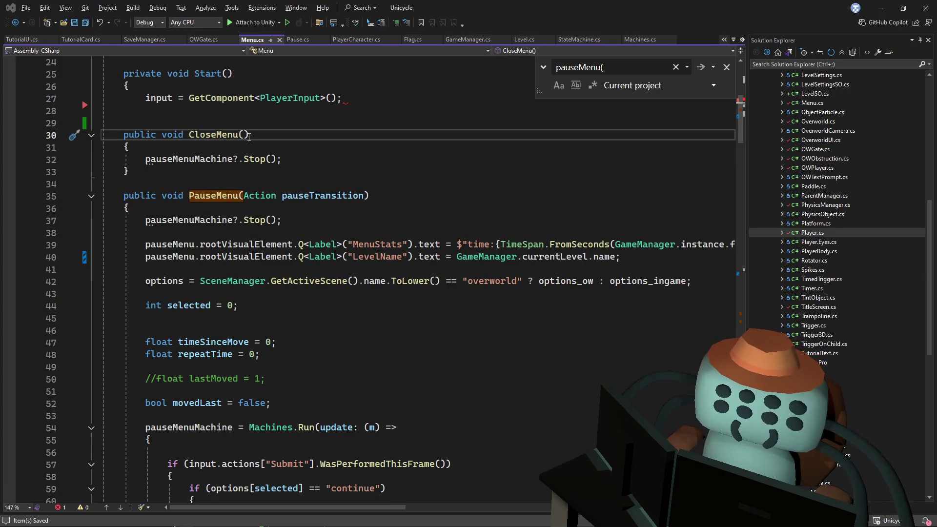
{"action": "left_click", "coordinate": [258, 98]}
{"action": "left_click", "coordinate": [323, 111]}
{"action": "type", "text": "}"}
{"action": "left_click", "coordinate": [331, 98]}
{"action": "key", "text": "ctrl+s"}
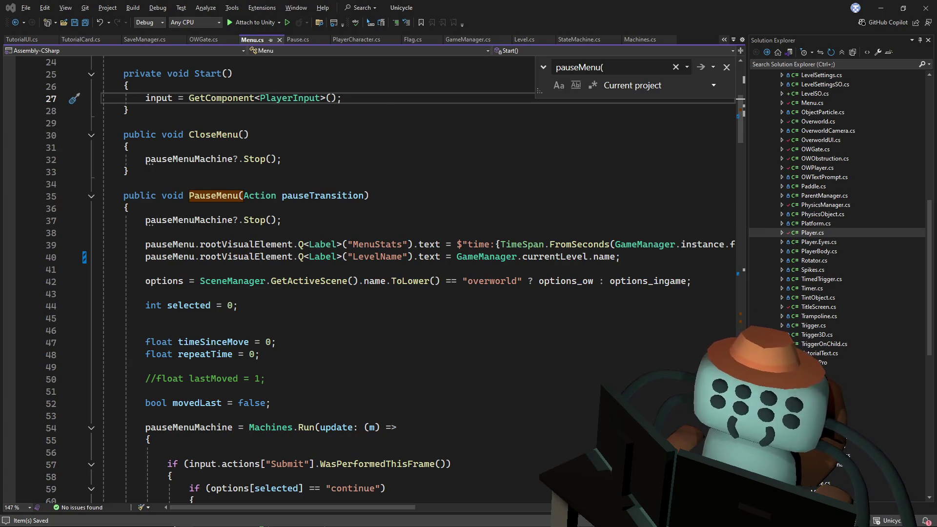
{"action": "key", "text": "alt+Tab"}
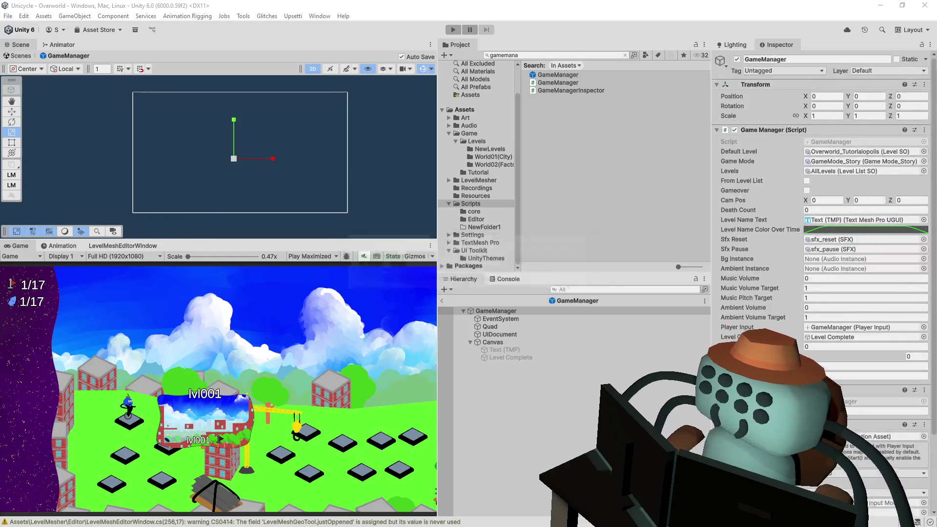
- Play into Tutoriapolis 1, pause, stop, and open the null reference error's code
{"action": "left_click", "coordinate": [456, 31]}
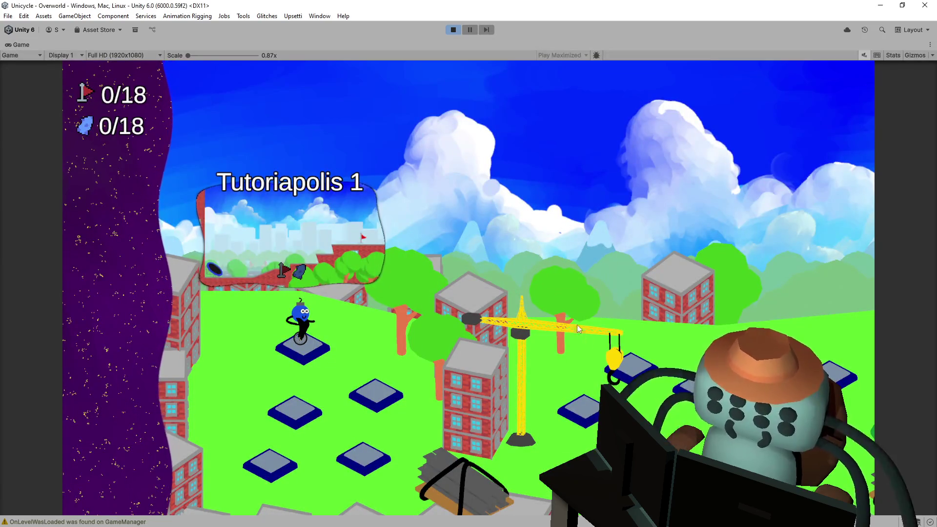
{"action": "key", "text": "space"}
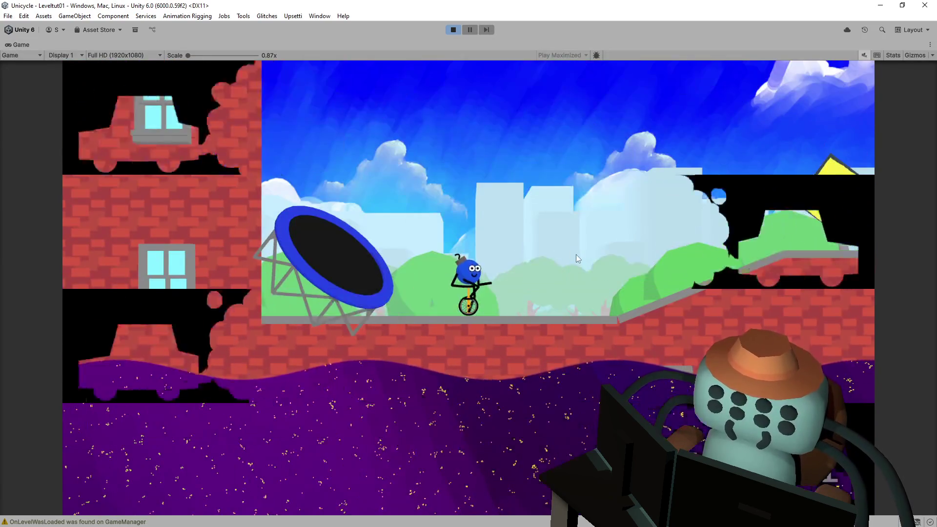
{"action": "key", "text": "Escape"}
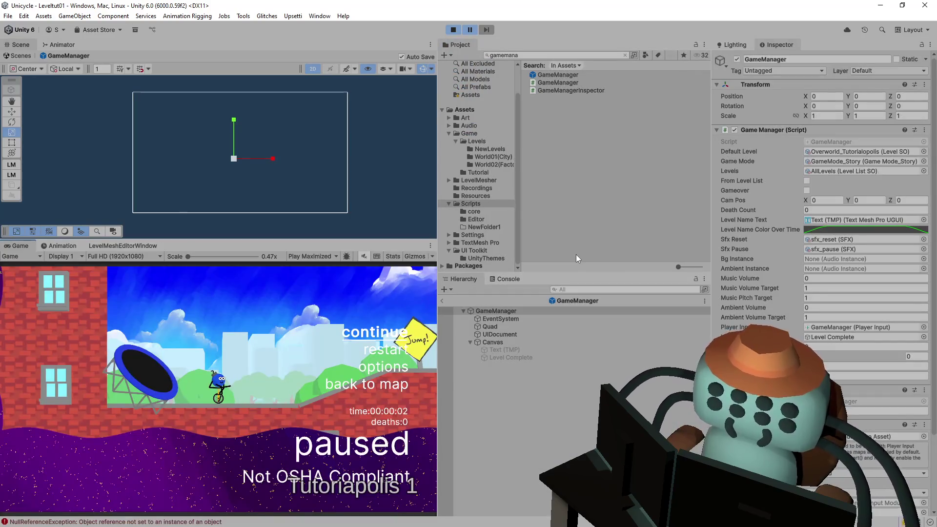
{"action": "left_click", "coordinate": [453, 30]}
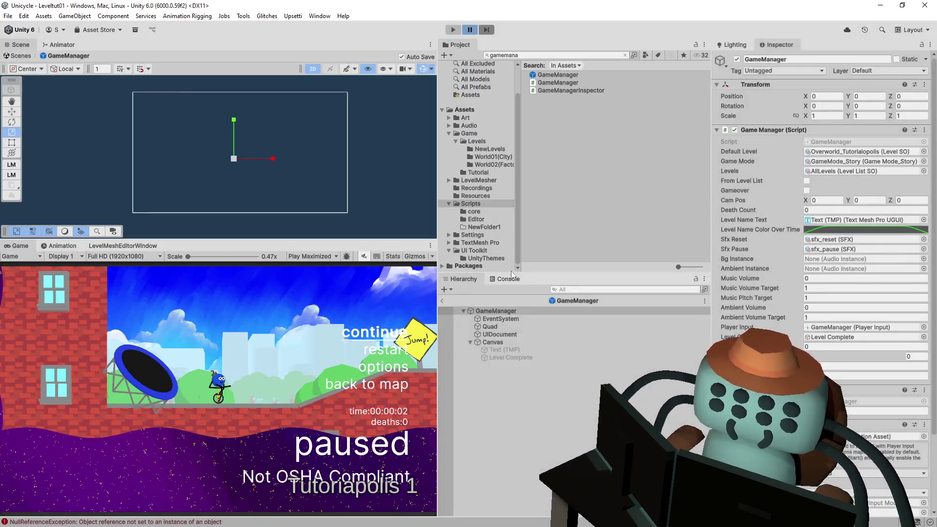
{"action": "left_click", "coordinate": [505, 279]}
{"action": "double_click", "coordinate": [517, 341]}
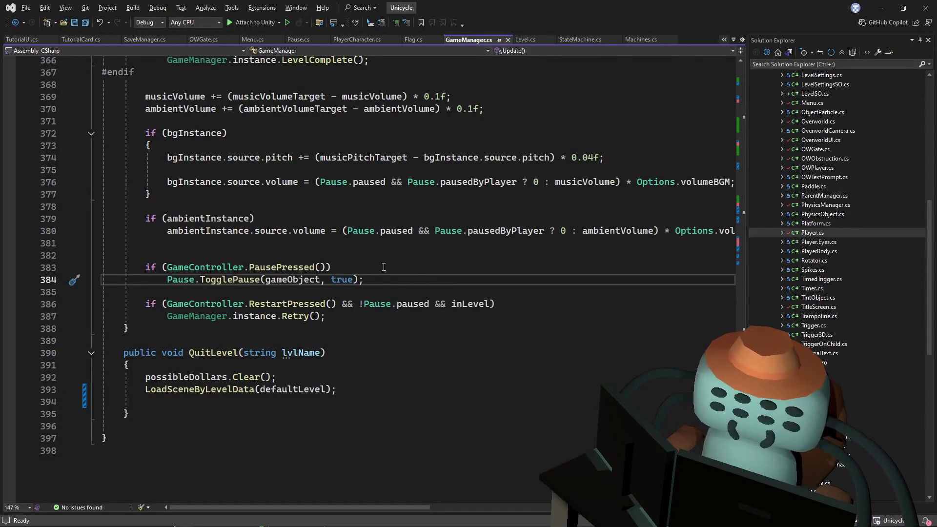
{"action": "key", "text": "alt+Tab"}
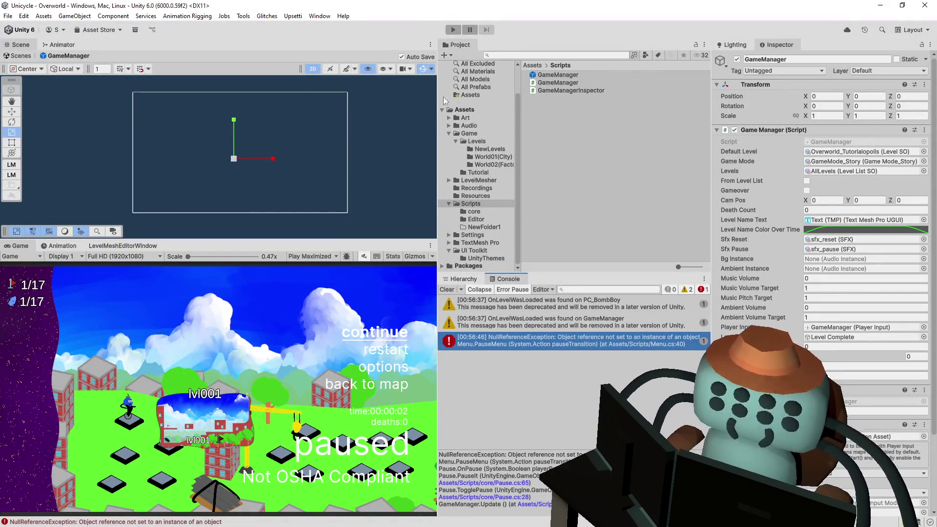
- Set the Game view to Play Focused, start play again, and pause the game
{"action": "left_click", "coordinate": [310, 256]}
{"action": "left_click", "coordinate": [311, 266]}
{"action": "left_click", "coordinate": [453, 30]}
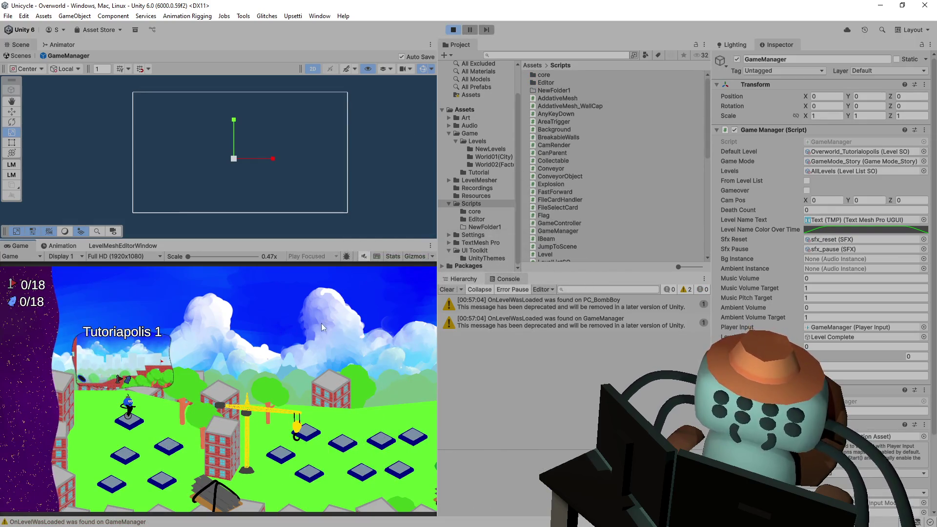
{"action": "key", "text": "Escape"}
- Inspect the pause menu error's stack trace and select the running GameManager(Clone) object
{"action": "left_click", "coordinate": [560, 342]}
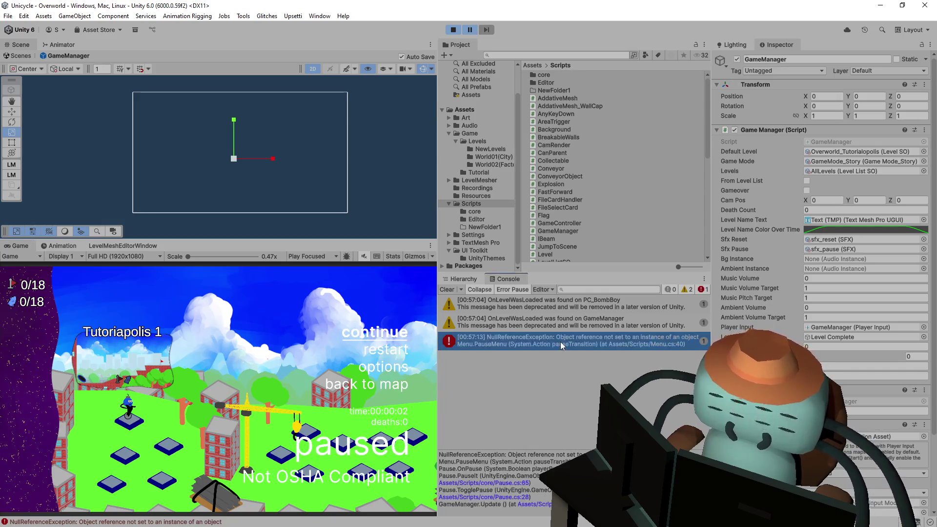
{"action": "left_click", "coordinate": [463, 279]}
{"action": "left_click", "coordinate": [507, 279]}
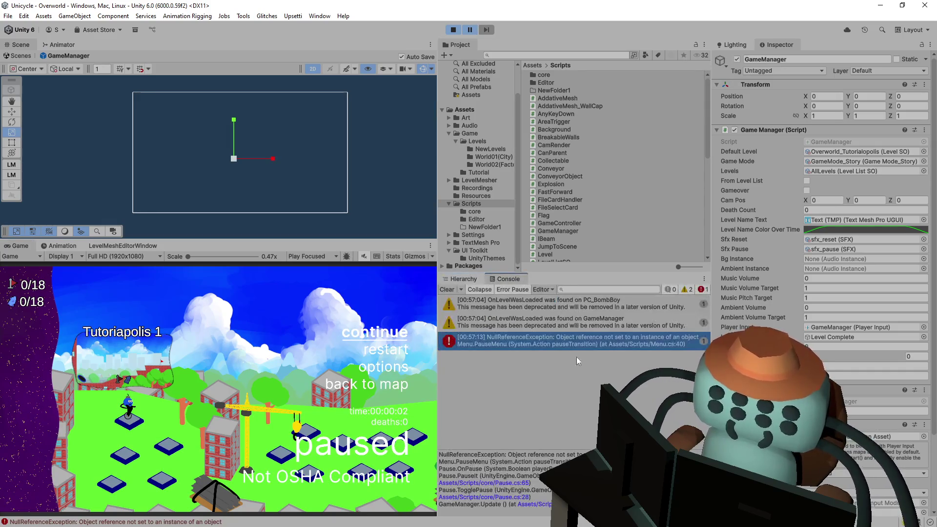
{"action": "left_click", "coordinate": [582, 337]}
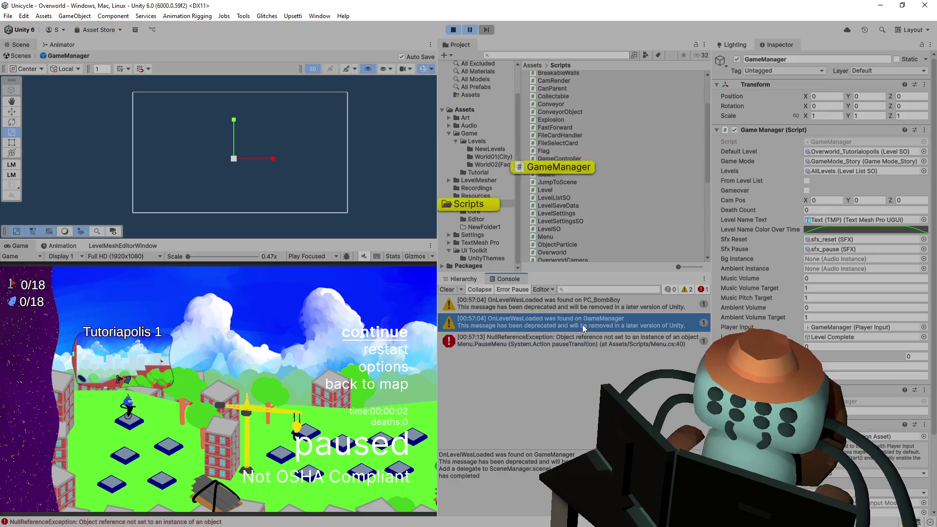
{"action": "left_click", "coordinate": [466, 279]}
{"action": "left_click", "coordinate": [442, 300]}
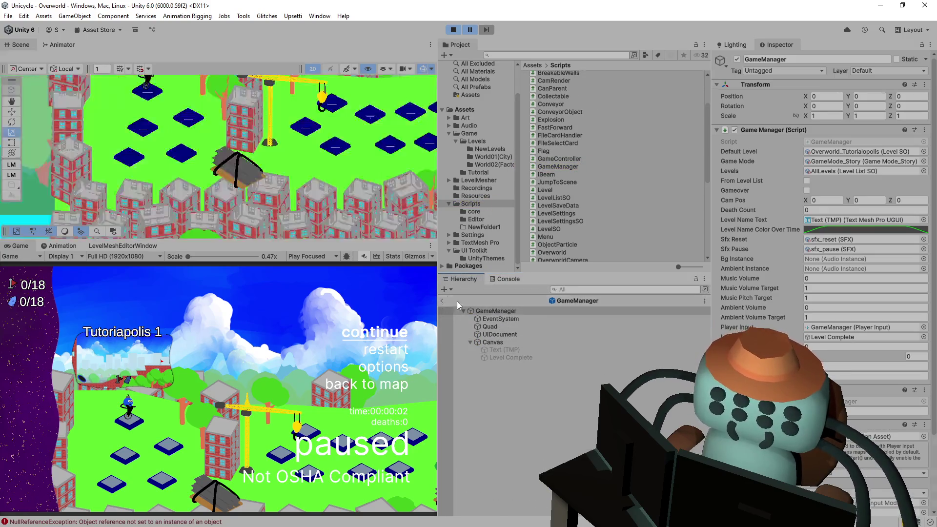
{"action": "left_click", "coordinate": [501, 283]}
{"action": "left_click", "coordinate": [517, 322]}
{"action": "left_click", "coordinate": [517, 337]}
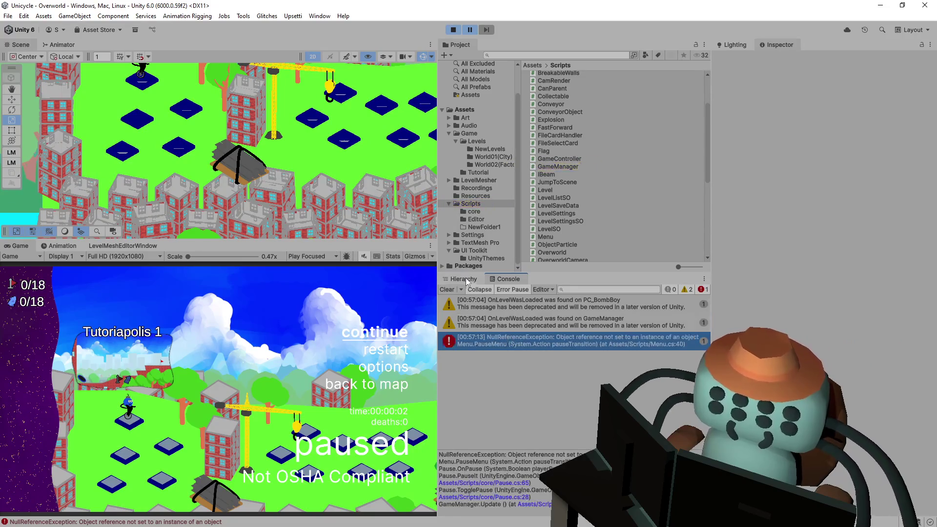
{"action": "left_click", "coordinate": [506, 513]}
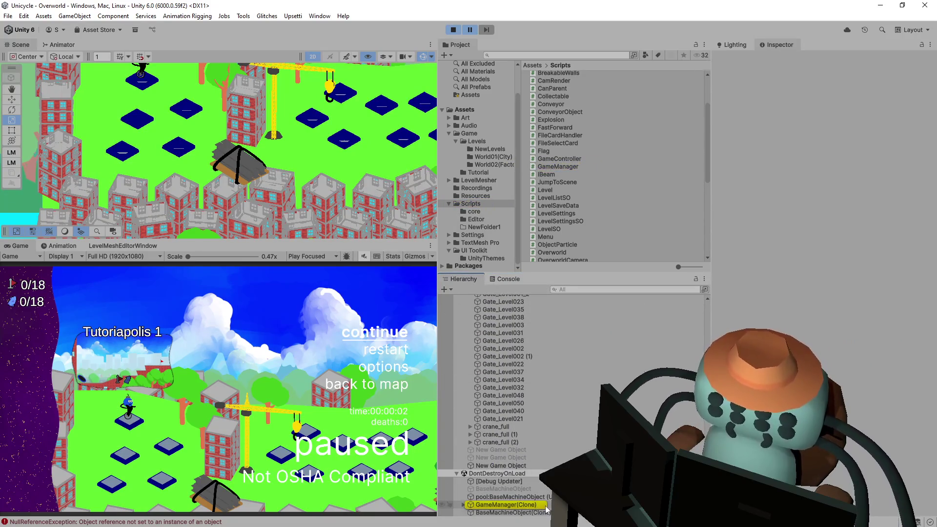
{"action": "left_click", "coordinate": [507, 278]}
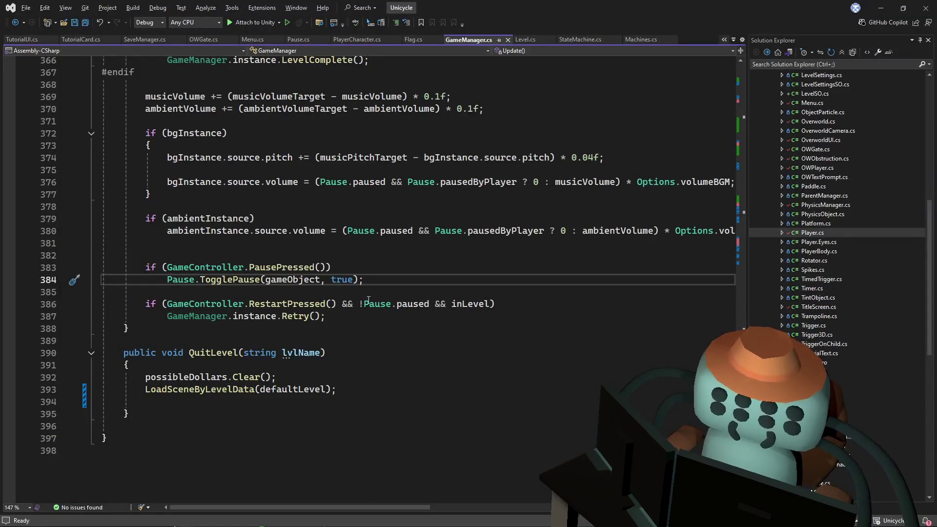
- Open Pause.cs from the Console stack-trace links at line 28 and the PauseIt method
{"action": "mouse_move", "coordinate": [414, 307]}
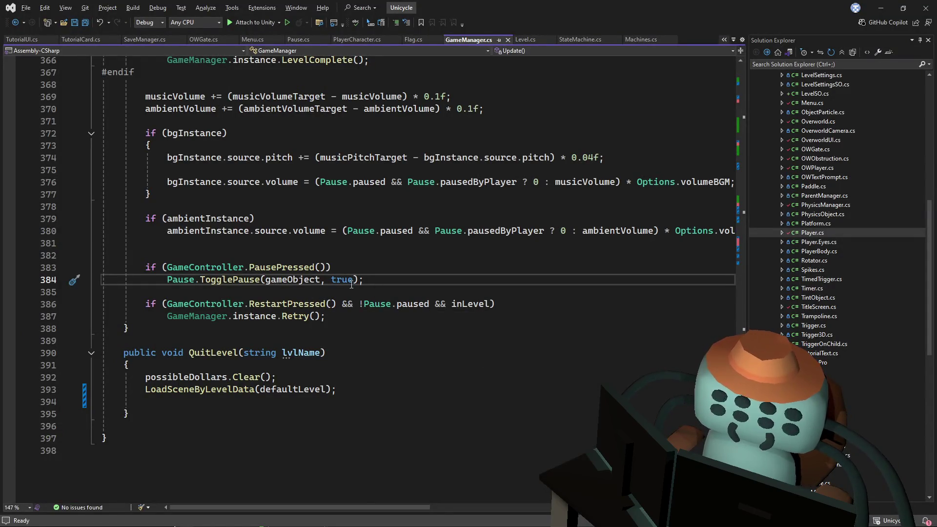
{"action": "key", "text": "alt+Tab"}
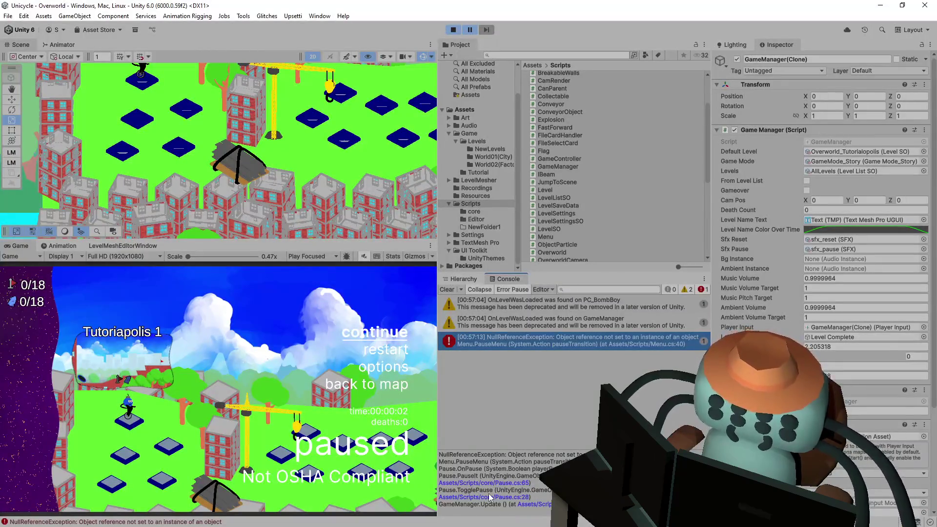
{"action": "left_click", "coordinate": [485, 498]}
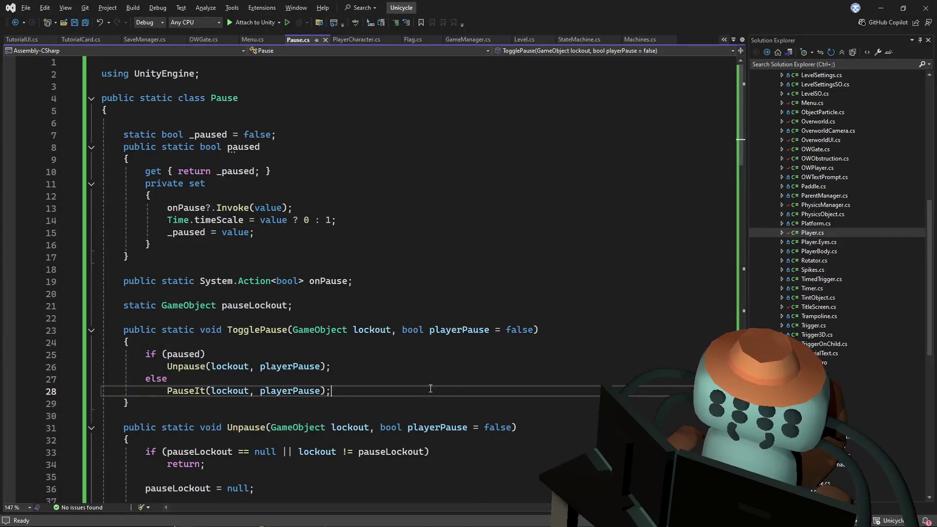
{"action": "key", "text": "alt+Tab"}
{"action": "left_click", "coordinate": [484, 484]}
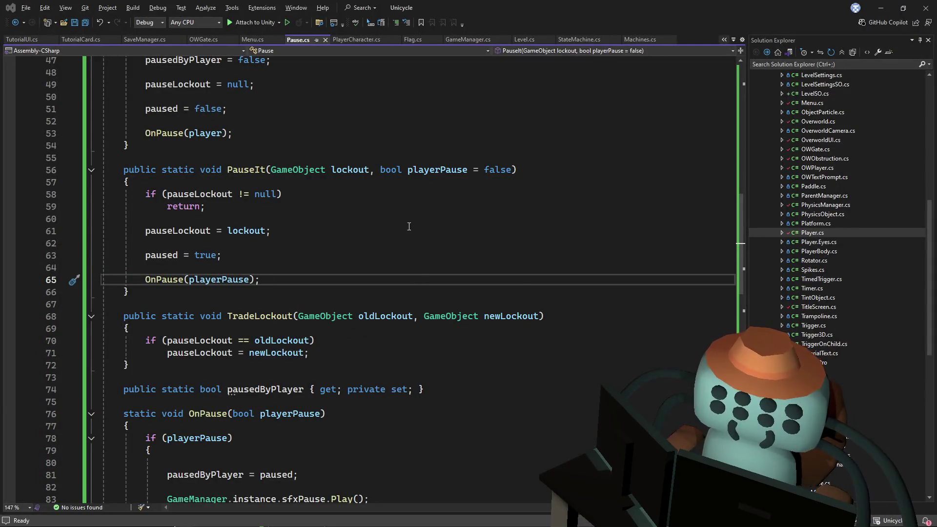
{"action": "left_click", "coordinate": [409, 224]}
{"action": "mouse_move", "coordinate": [743, 232]}
{"action": "left_mouse_down"}
{"action": "mouse_move", "coordinate": [745, 101]}
{"action": "mouse_move", "coordinate": [721, 249]}
{"action": "left_mouse_up"}
- Jump to the OnPause call on line 65 and read down to Menu.instance.PauseMenu on line 105
{"action": "key", "text": "alt+Tab"}
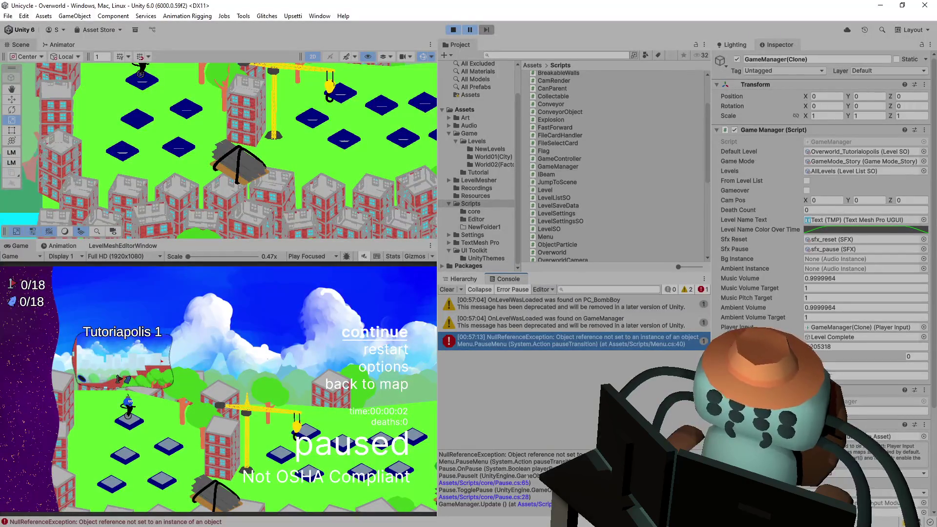
{"action": "key", "text": "alt+Tab"}
{"action": "key", "text": "alt+Tab"}
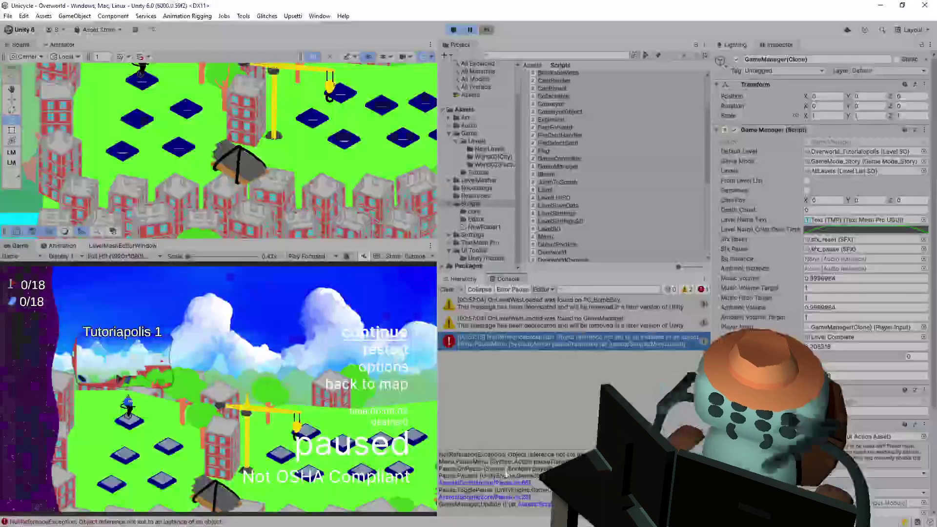
{"action": "left_click", "coordinate": [505, 482]}
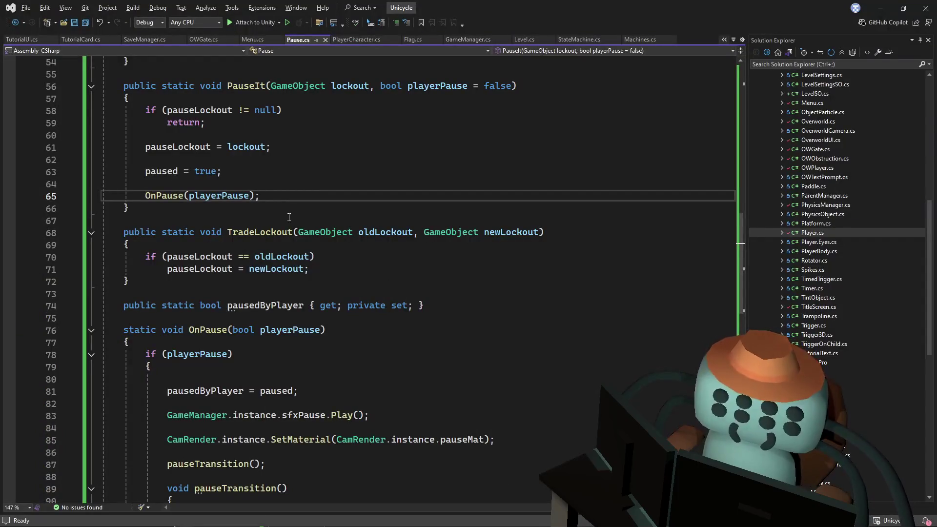
{"action": "key", "text": "alt+Tab"}
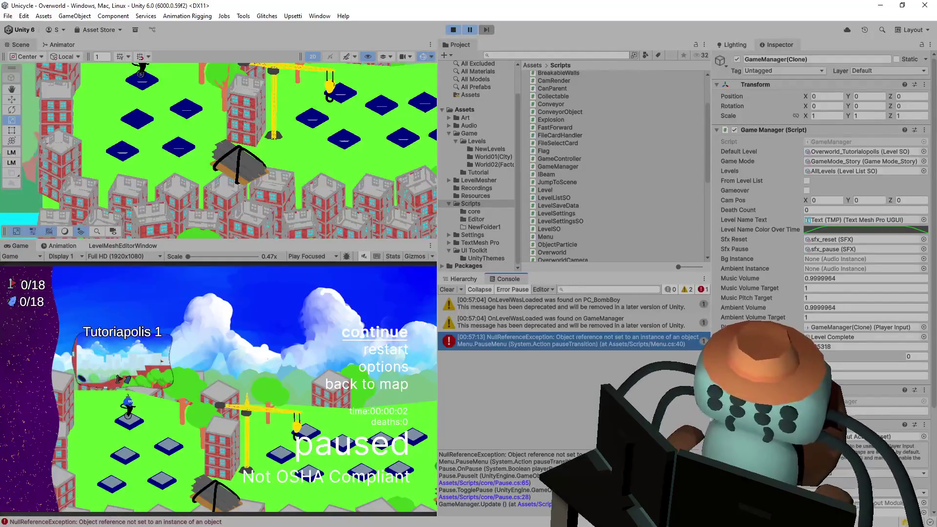
{"action": "key", "text": "alt+Tab"}
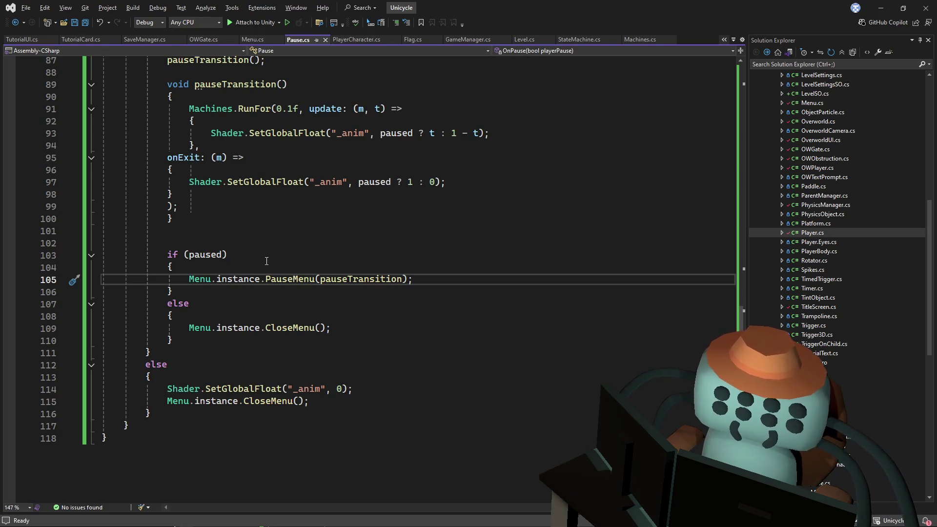
{"action": "scroll", "coordinate": [386, 303], "scroll_direction": "up", "scroll_amount": 3}
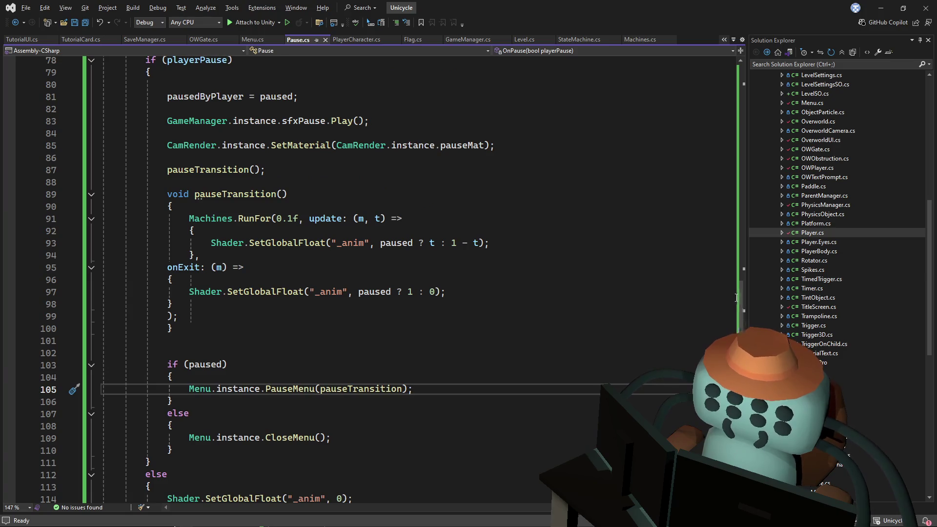
{"action": "left_click_drag", "start_coordinate": [742, 296], "coordinate": [751, 80]}
{"action": "scroll", "coordinate": [719, 268], "scroll_direction": "down", "scroll_amount": 20}
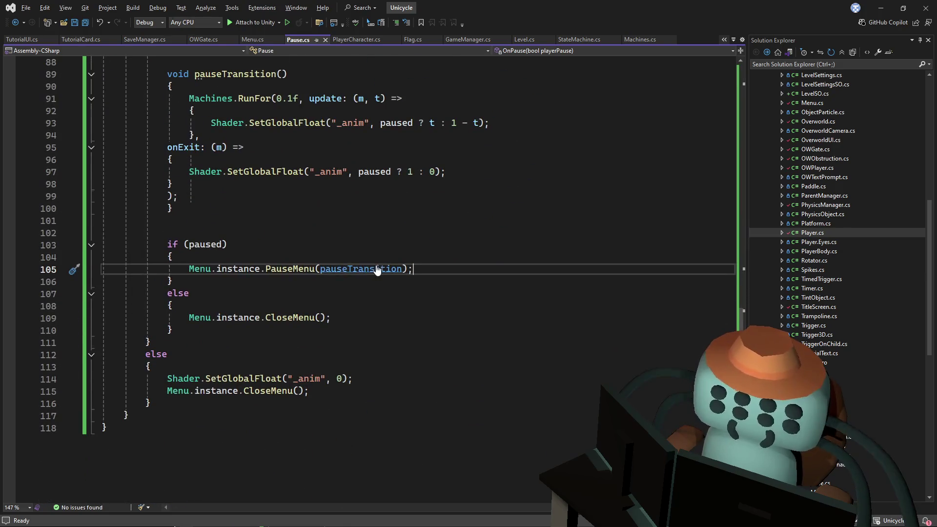
{"action": "scroll", "coordinate": [424, 279], "scroll_direction": "up", "scroll_amount": 4}
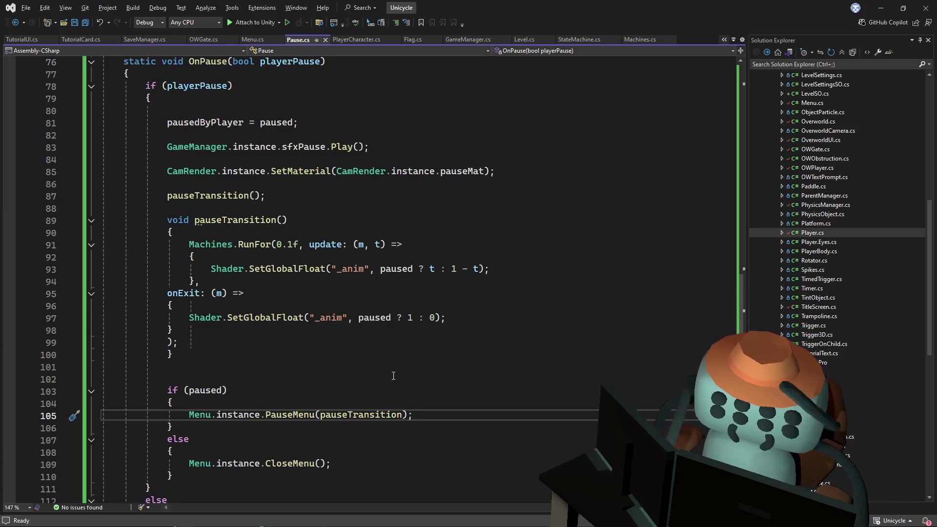
{"action": "key", "text": "alt+Tab"}
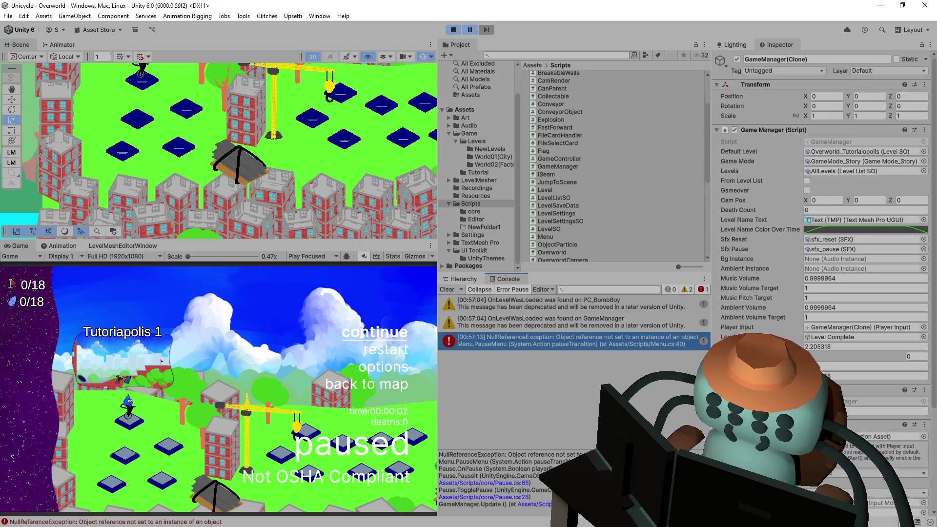
- Select the GameManager.currentLevel reference on Menu.cs line 40, then navigate back to Pause.cs
{"action": "key", "text": "alt+Tab"}
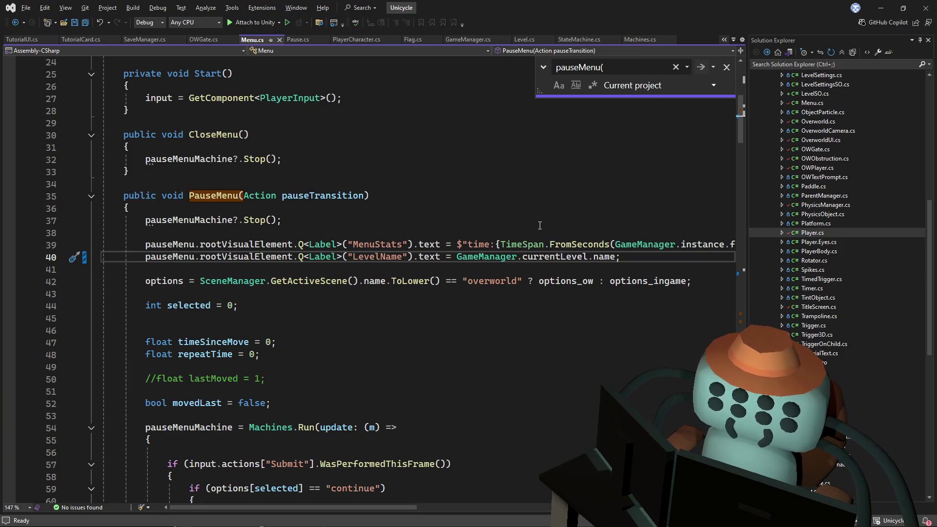
{"action": "mouse_move", "coordinate": [562, 257]}
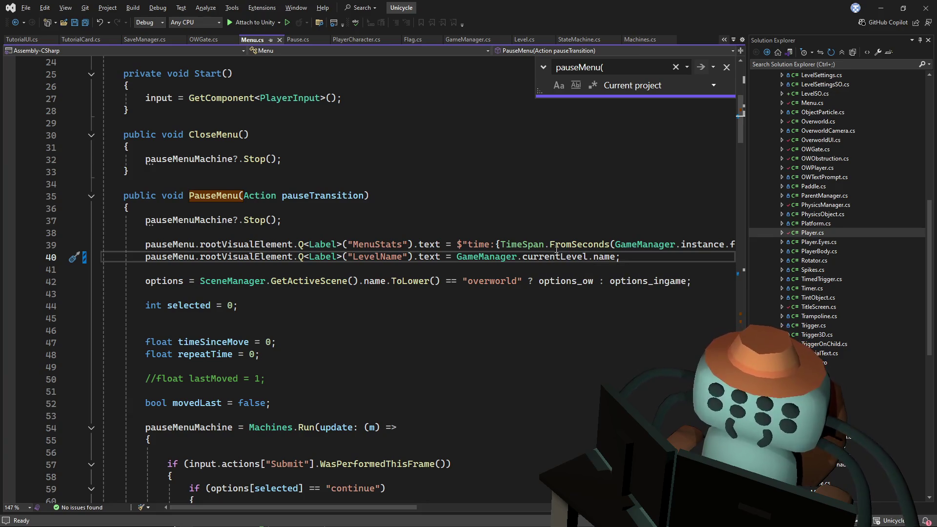
{"action": "left_click", "coordinate": [566, 222]}
{"action": "double_click", "coordinate": [562, 258]}
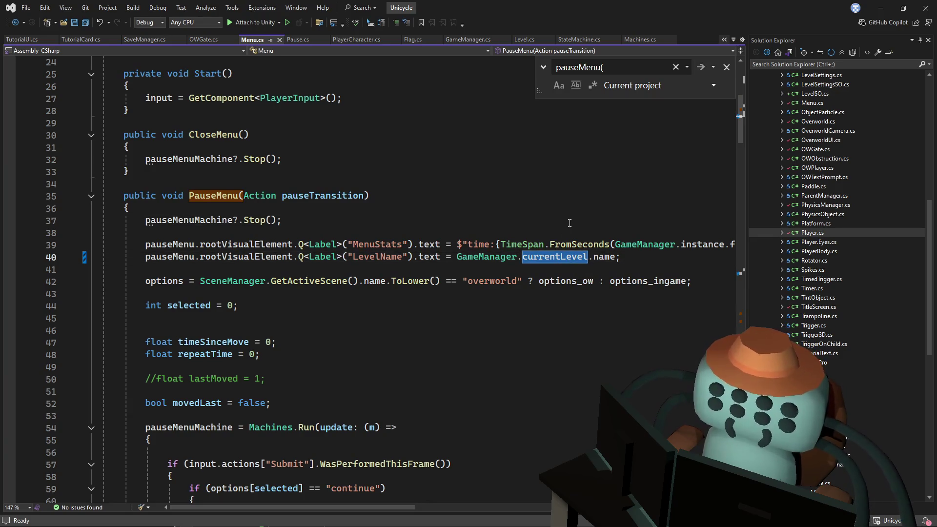
{"action": "key", "text": "ctrl+minus"}
{"action": "key", "text": "ctrl+minus"}
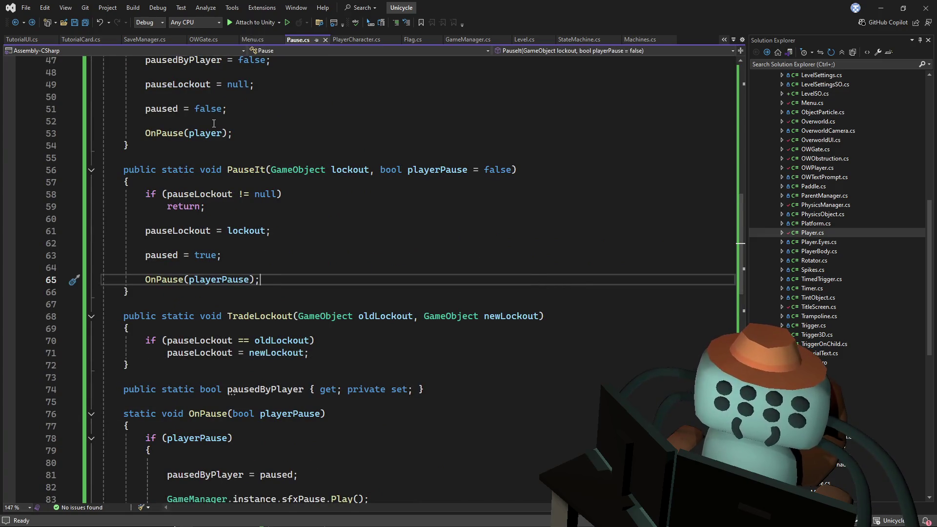
- Open GameManager.cs and scroll to the Level.SetLevel call
{"action": "scroll", "coordinate": [362, 279], "scroll_direction": "up", "scroll_amount": 5}
{"action": "scroll", "coordinate": [361, 279], "scroll_direction": "up", "scroll_amount": 9}
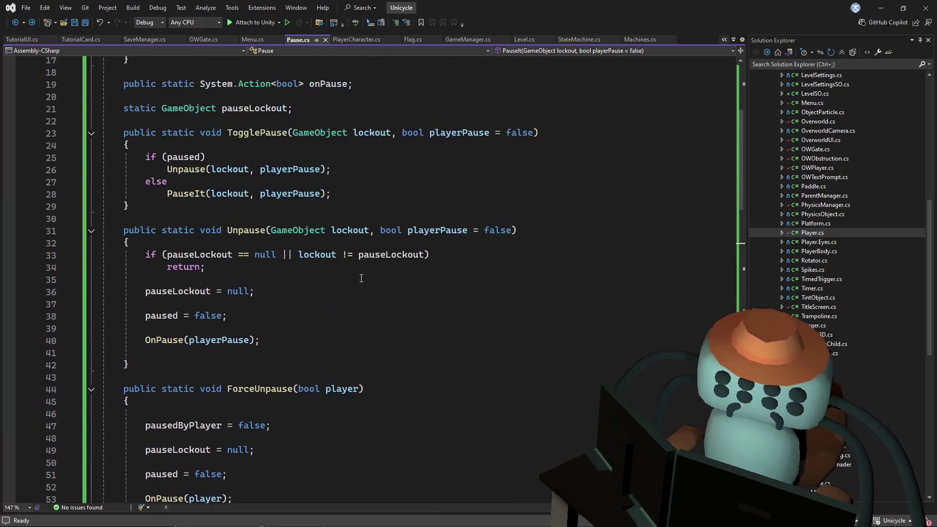
{"action": "left_click", "coordinate": [458, 40]}
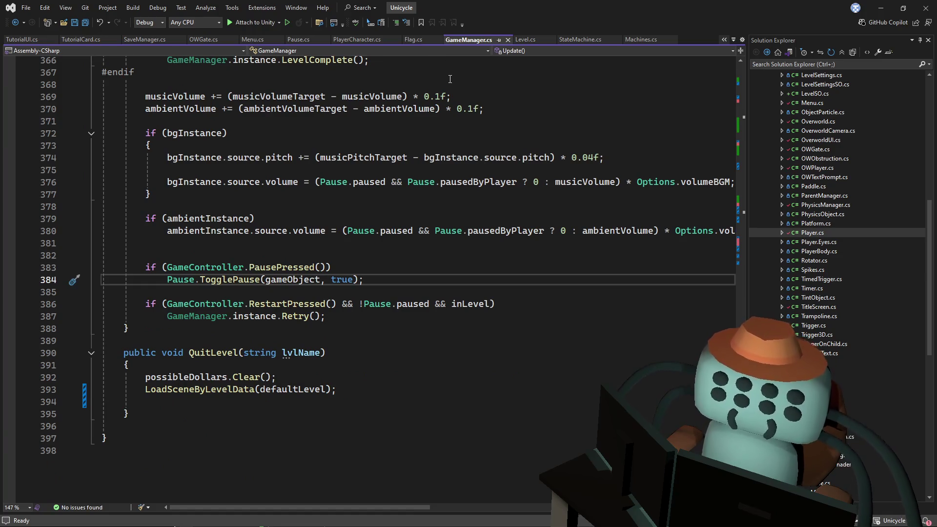
{"action": "scroll", "coordinate": [406, 172], "scroll_direction": "up", "scroll_amount": 7}
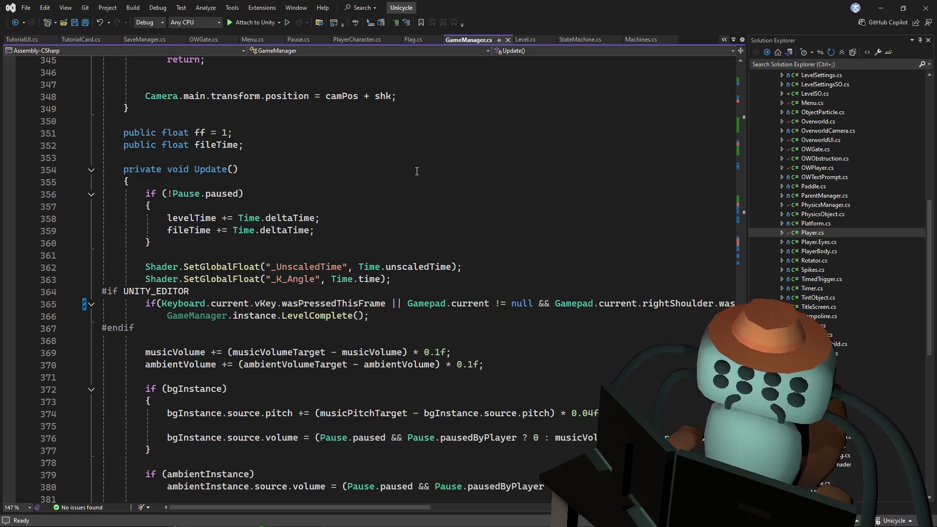
{"action": "scroll", "coordinate": [417, 172], "scroll_direction": "down", "scroll_amount": 1}
{"action": "scroll", "coordinate": [425, 166], "scroll_direction": "up", "scroll_amount": 9}
{"action": "scroll", "coordinate": [430, 160], "scroll_direction": "up", "scroll_amount": 9}
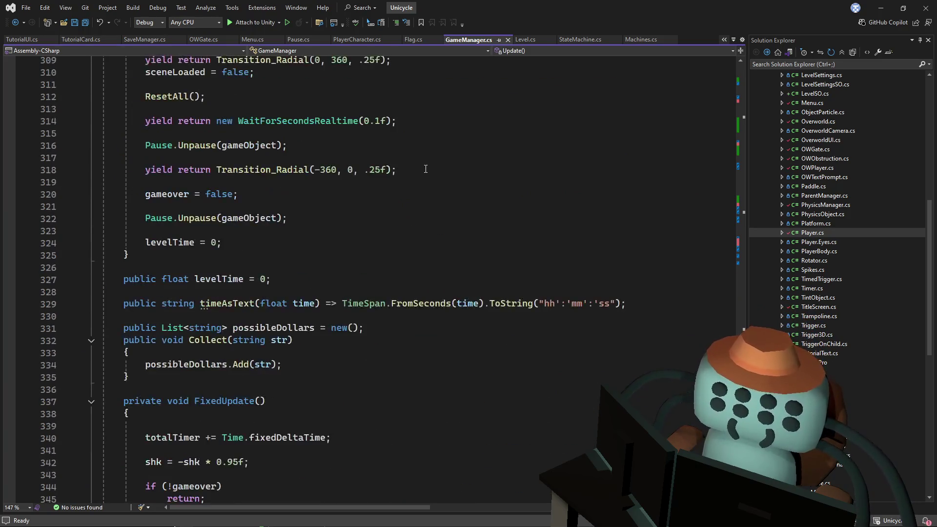
{"action": "scroll", "coordinate": [713, 239], "scroll_direction": "up", "scroll_amount": 5}
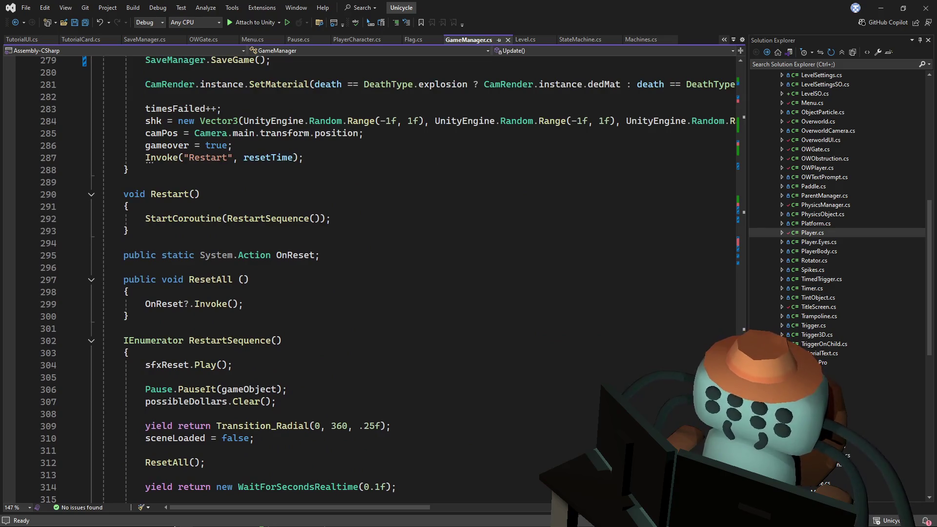
{"action": "mouse_move", "coordinate": [741, 348]}
{"action": "left_mouse_down"}
{"action": "mouse_move", "coordinate": [744, 299]}
{"action": "mouse_move", "coordinate": [775, 227]}
{"action": "left_mouse_up"}
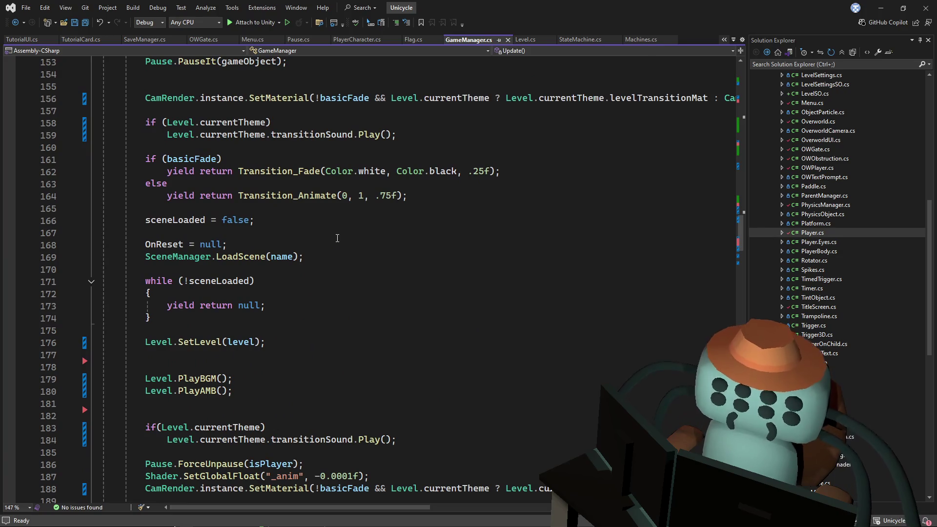
{"action": "scroll", "coordinate": [332, 233], "scroll_direction": "up", "scroll_amount": 2}
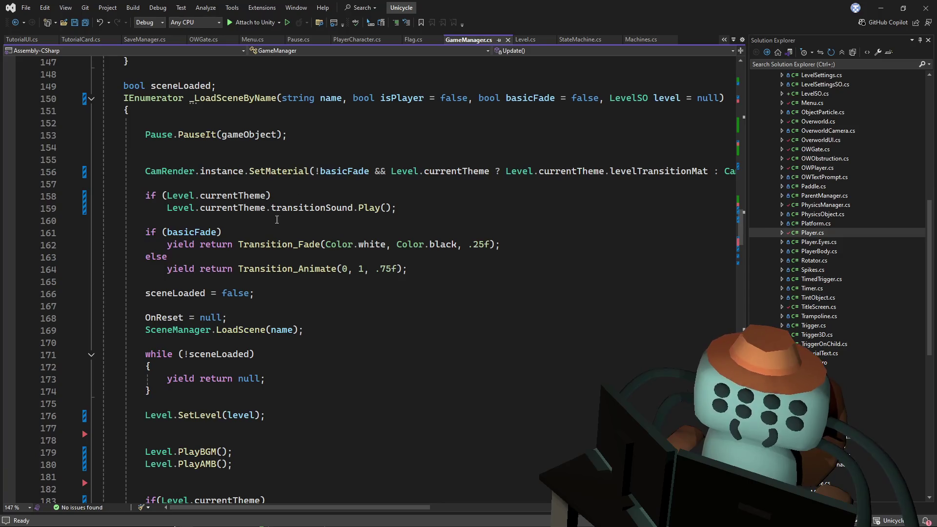
{"action": "scroll", "coordinate": [209, 334], "scroll_direction": "down", "scroll_amount": 2}
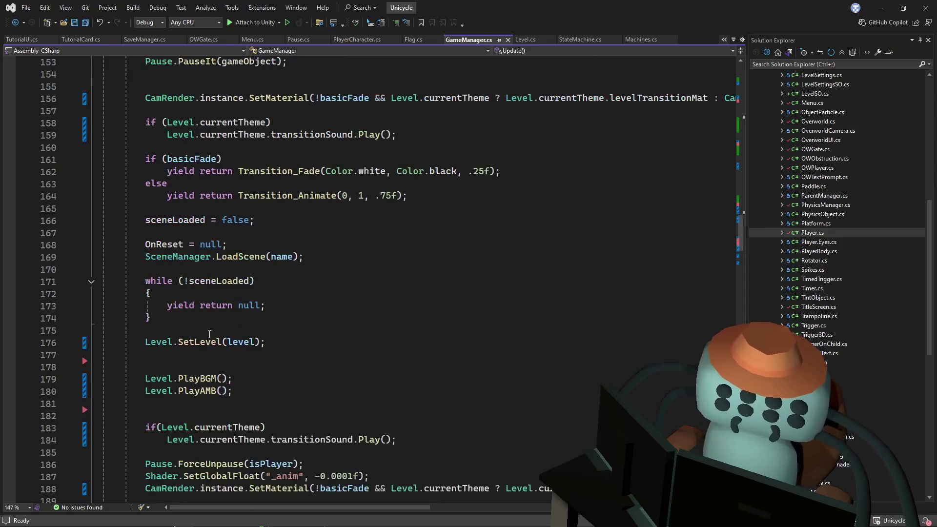
{"action": "left_click_drag", "start_coordinate": [209, 335], "coordinate": [303, 354]}
{"action": "scroll", "coordinate": [323, 344], "scroll_direction": "down", "scroll_amount": 1}
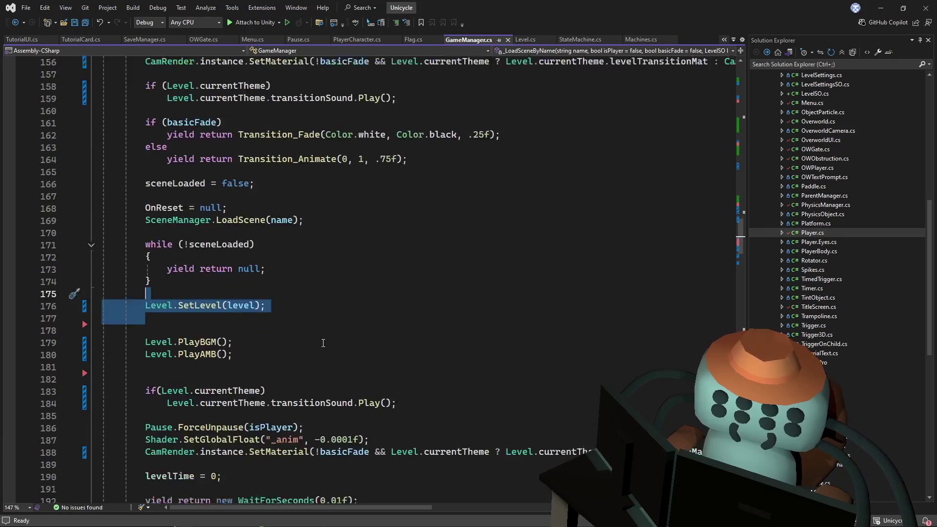
{"action": "scroll", "coordinate": [323, 343], "scroll_direction": "down", "scroll_amount": 1}
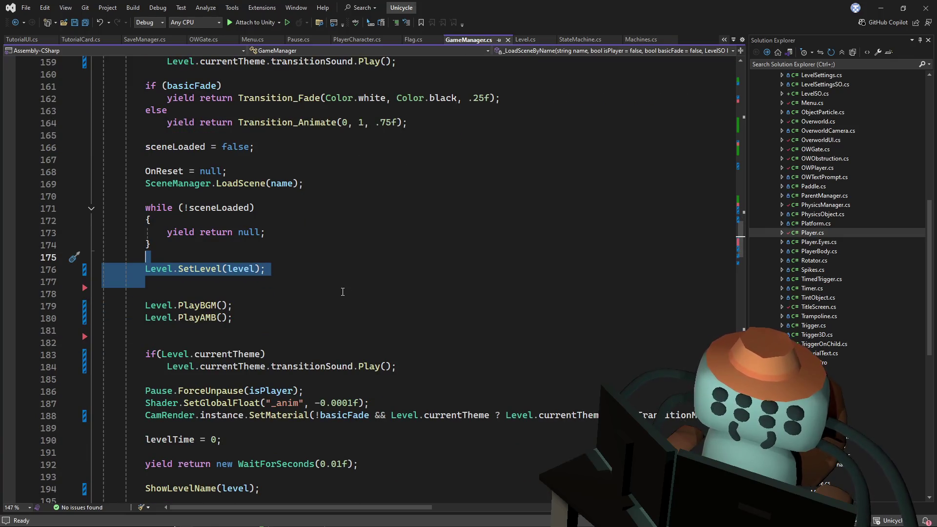
- Go to SetLevel's definition in Level.cs, check currentLevel, then return to Pause.cs and Unity
{"action": "left_click", "coordinate": [282, 301]}
{"action": "left_click", "coordinate": [200, 271]}
{"action": "key", "text": "F12"}
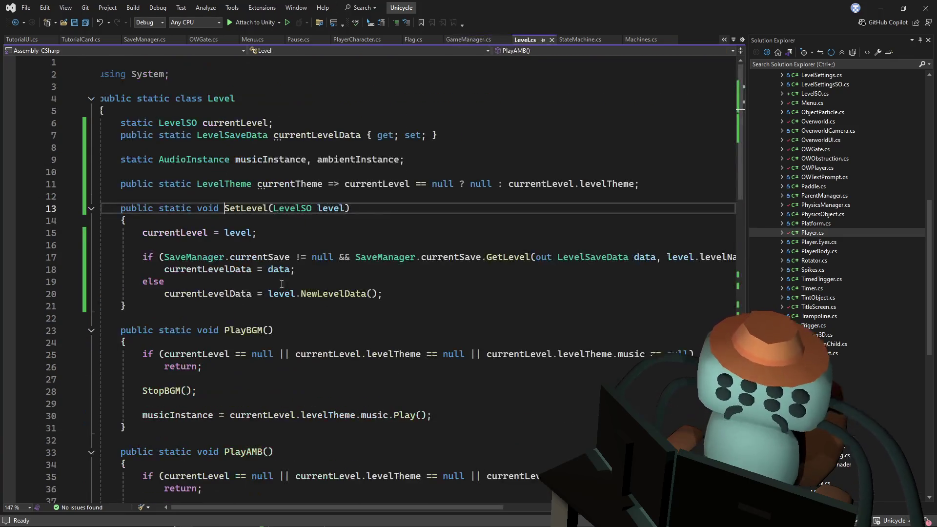
{"action": "left_click", "coordinate": [189, 244]}
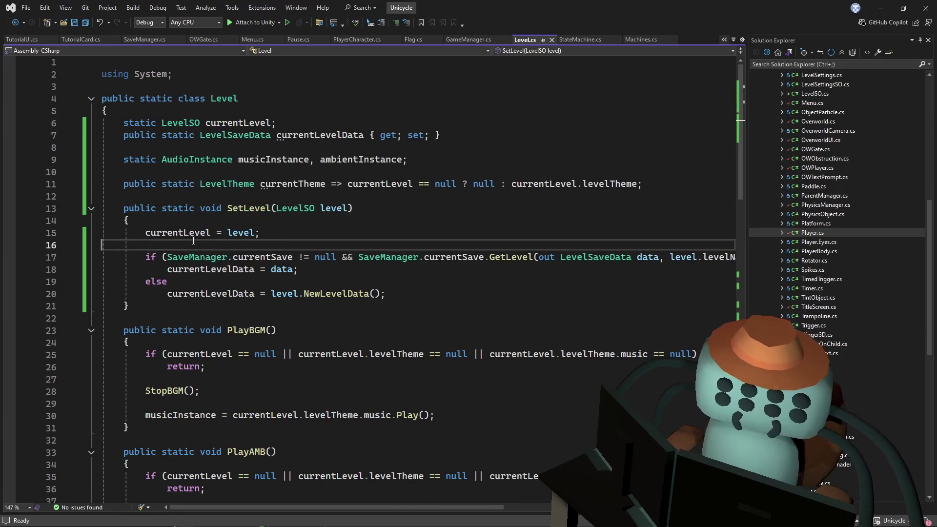
{"action": "left_click", "coordinate": [212, 238]}
{"action": "key", "text": "ctrl+minus"}
{"action": "key", "text": "ctrl+minus"}
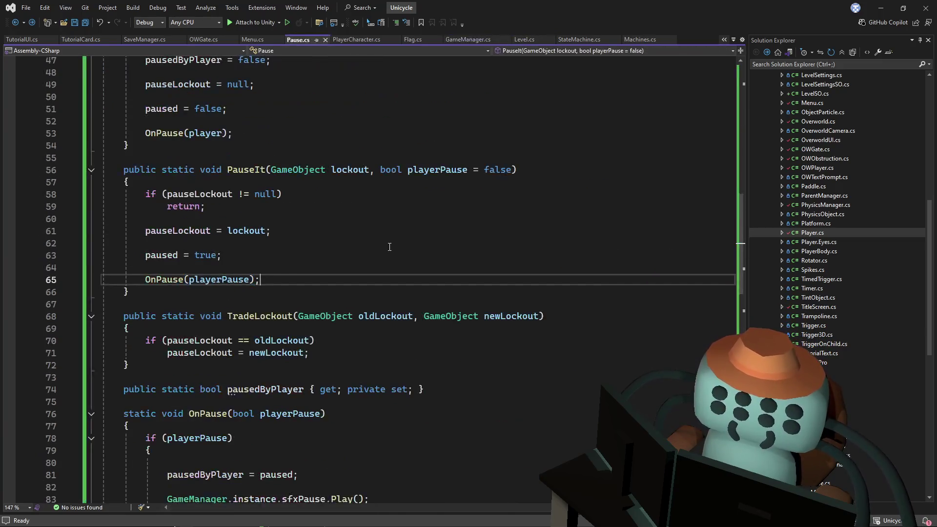
{"action": "key", "text": "ctrl+minus"}
{"action": "key", "text": "alt+Tab"}
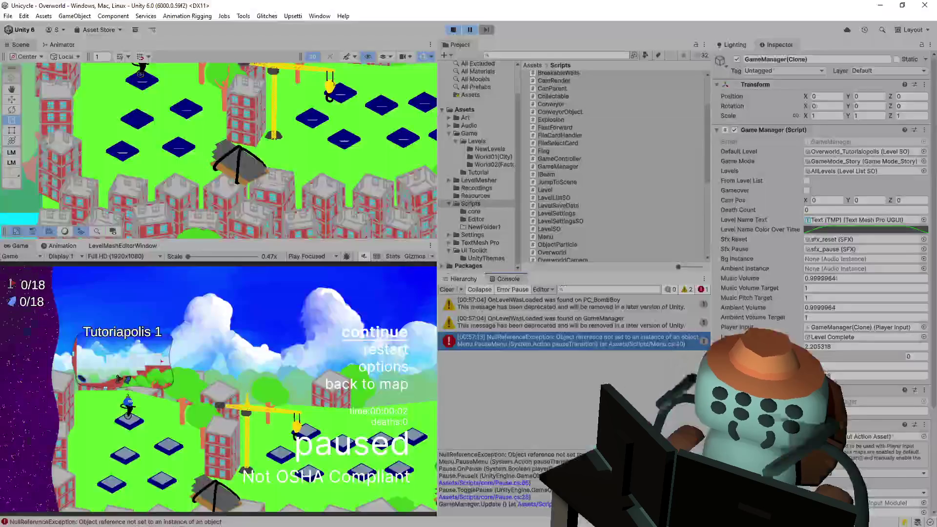
- Open Menu.cs line 40 from the console error and replace GameManager with Level
{"action": "key", "text": "alt+Tab"}
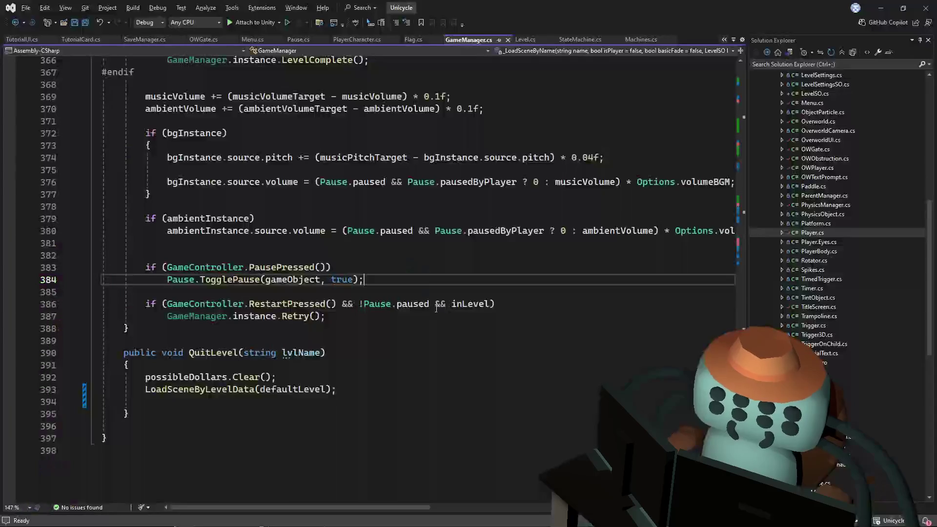
{"action": "key", "text": "alt+Tab"}
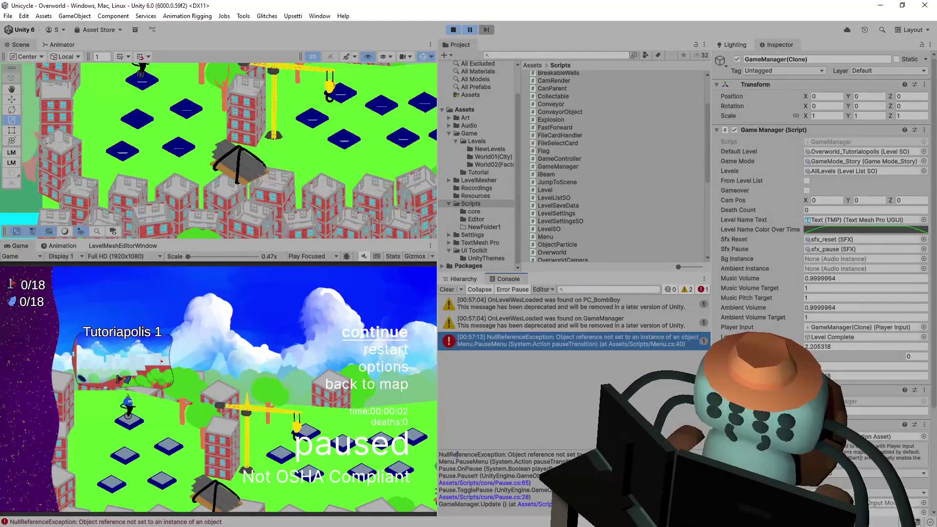
{"action": "left_click", "coordinate": [630, 462]}
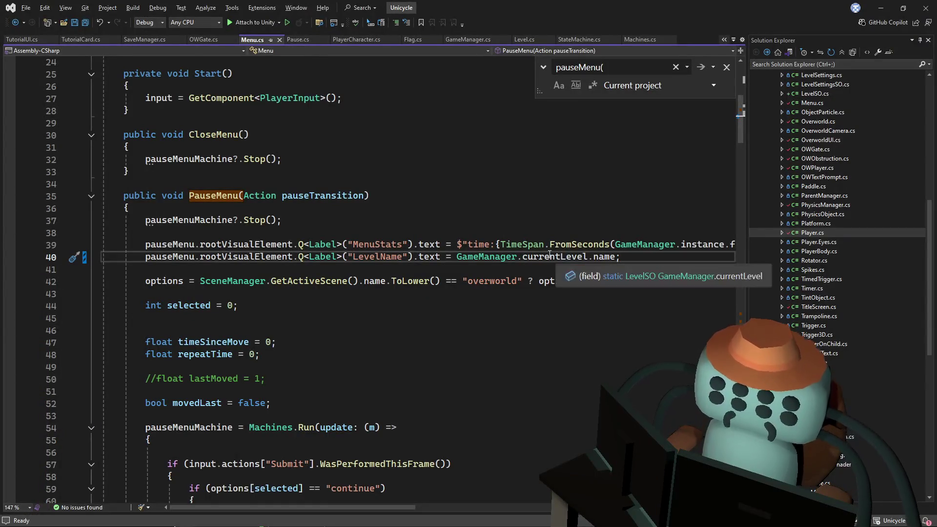
{"action": "mouse_move", "coordinate": [564, 258]}
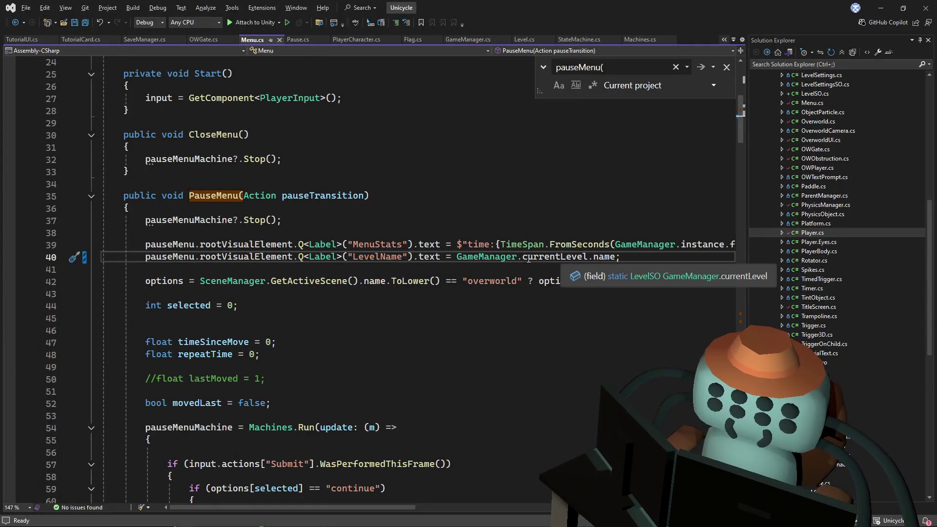
{"action": "double_click", "coordinate": [499, 260]}
{"action": "type", "text": "Level"}
{"action": "key", "text": "Escape"}
{"action": "key", "text": "Up"}
{"action": "key", "text": "Up"}
{"action": "key", "text": "Up"}
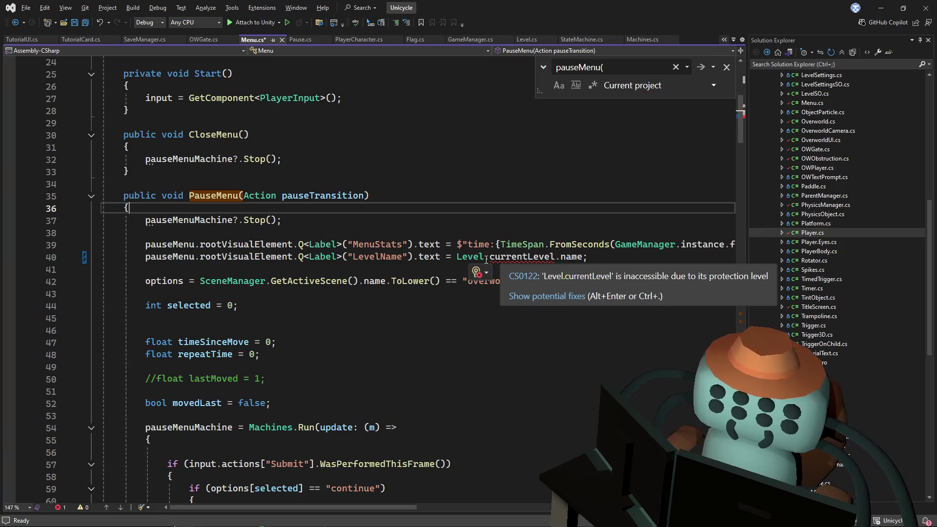
- Complete line 40 as Level.currentLevelData.levelName, save Menu.cs, and switch to Unity
{"action": "left_click", "coordinate": [486, 260]}
{"action": "type", "text": "."}
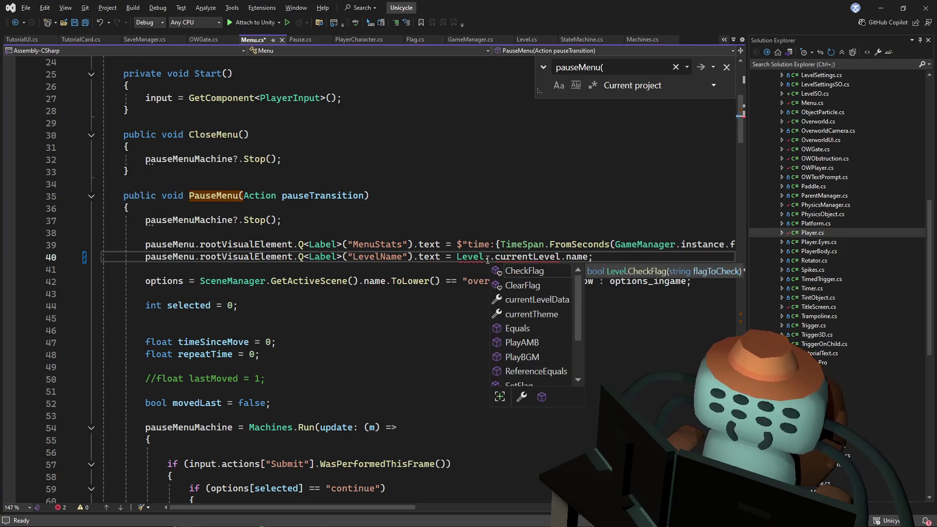
{"action": "type", "text": "currentLevelData"}
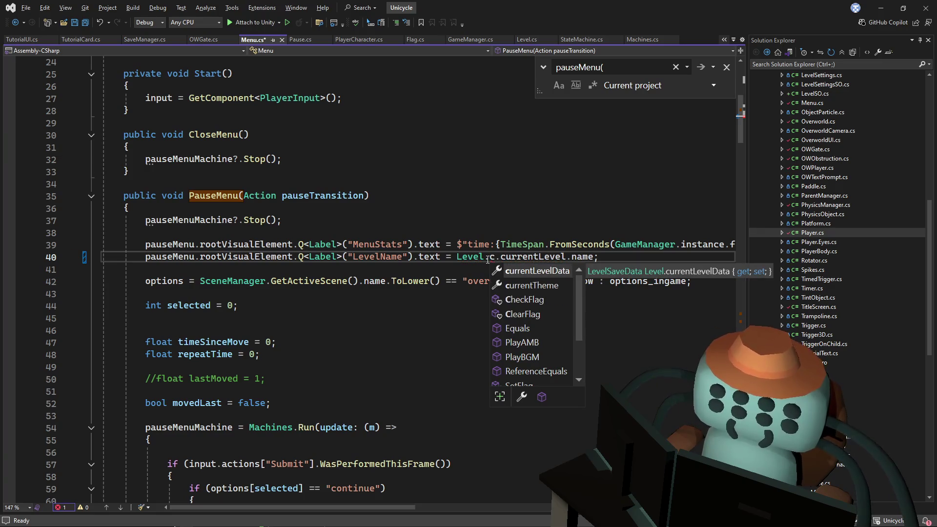
{"action": "key", "text": "Tab"}
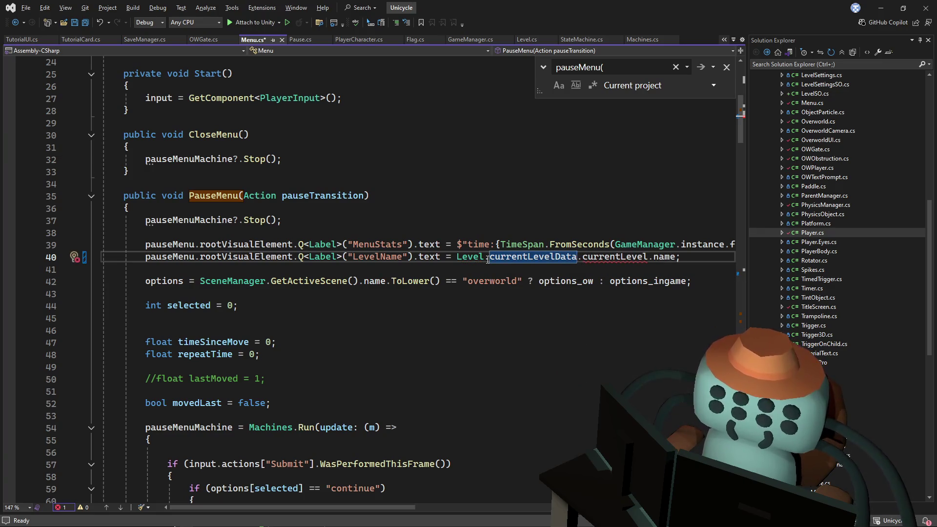
{"action": "key", "text": "Delete"}
{"action": "key", "text": "Delete"}
{"action": "key", "text": "Delete"}
{"action": "key", "text": "Delete"}
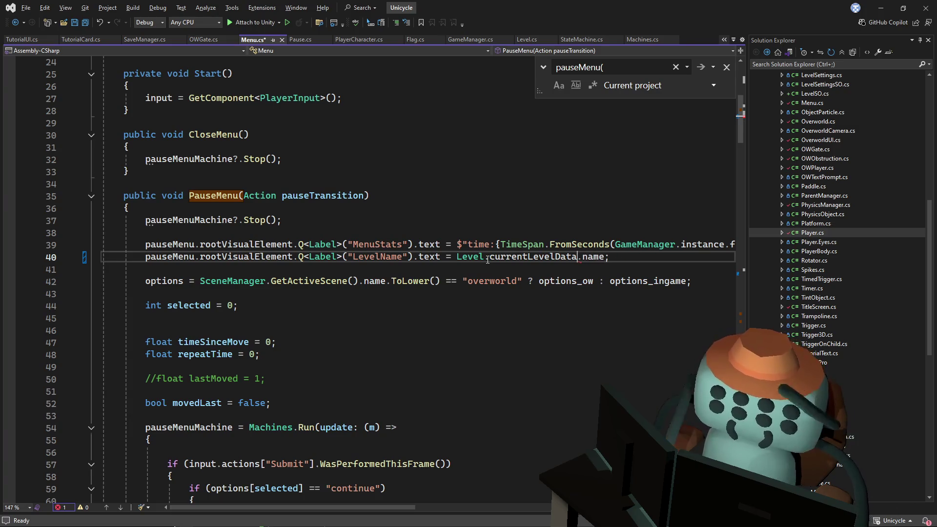
{"action": "key", "text": "Delete"}
{"action": "key", "text": "Delete"}
{"action": "key", "text": "Delete"}
{"action": "type", "text": ".l"}
{"action": "key", "text": "Tab"}
{"action": "key", "text": "ctrl+s"}
{"action": "left_click", "coordinate": [518, 247]}
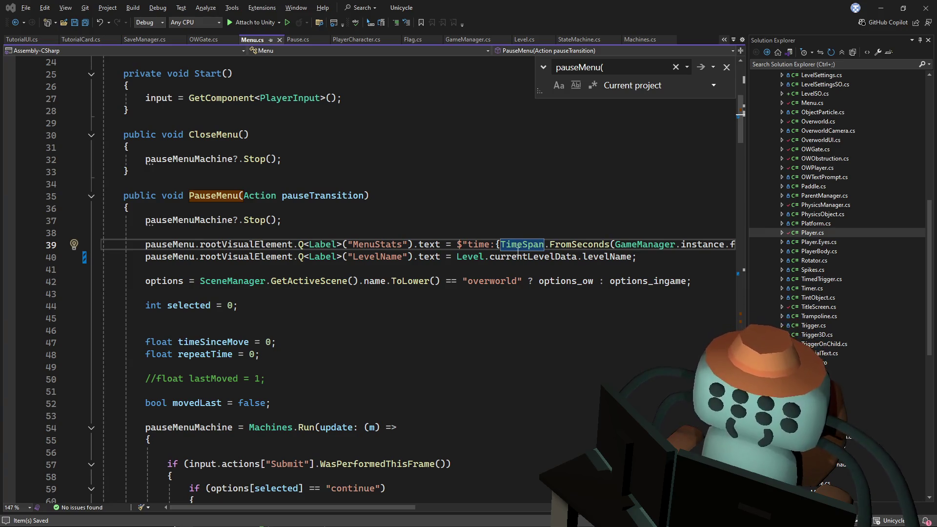
{"action": "key", "text": "alt+Tab"}
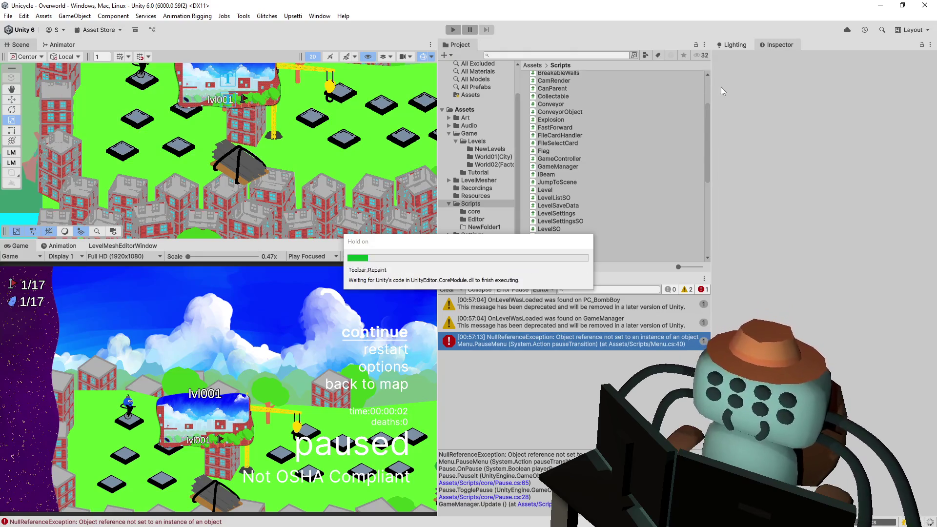
- Play into Tutoriapolis 1, pause and resume the game, and enlarge the Game view
{"action": "left_click", "coordinate": [450, 30]}
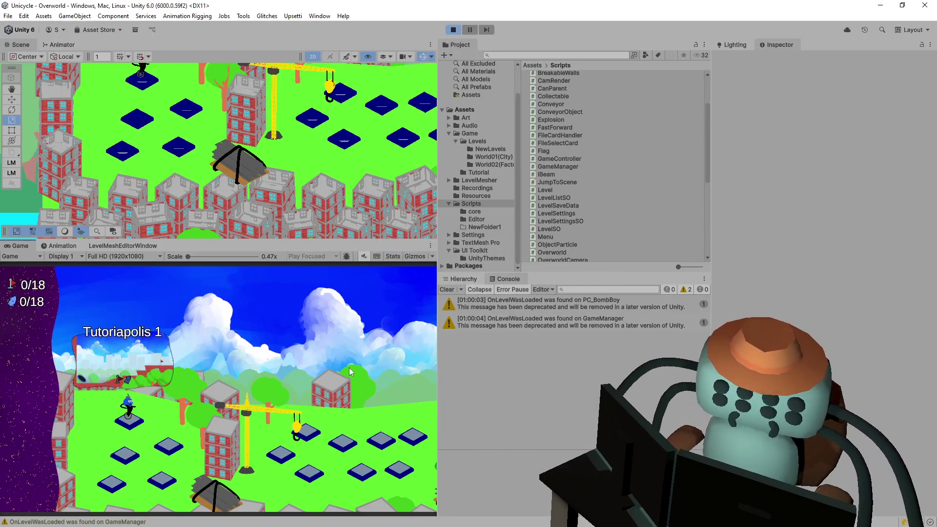
{"action": "key", "text": "space"}
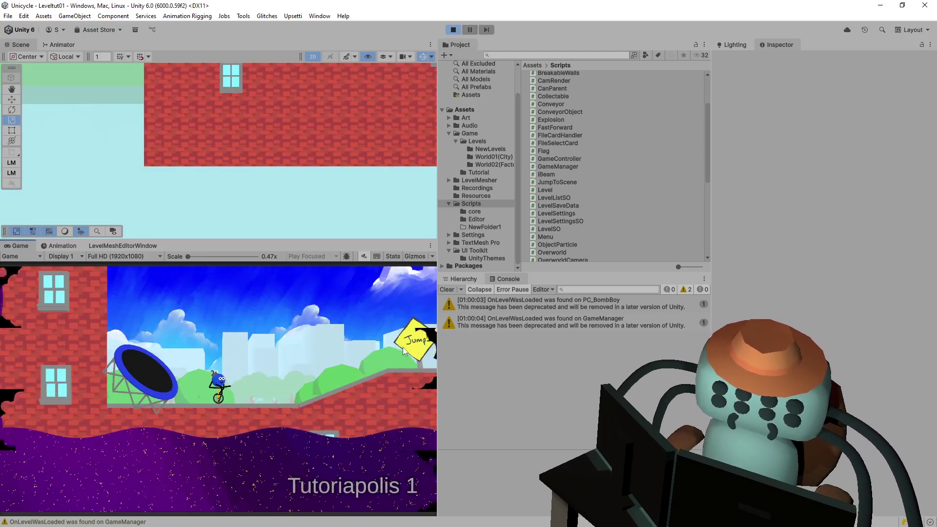
{"action": "key", "text": "Escape"}
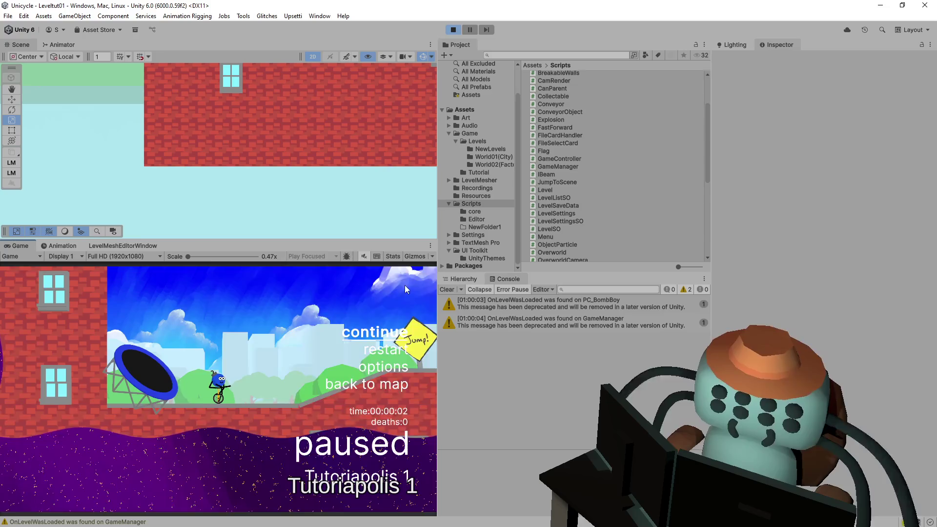
{"action": "key", "text": "Escape"}
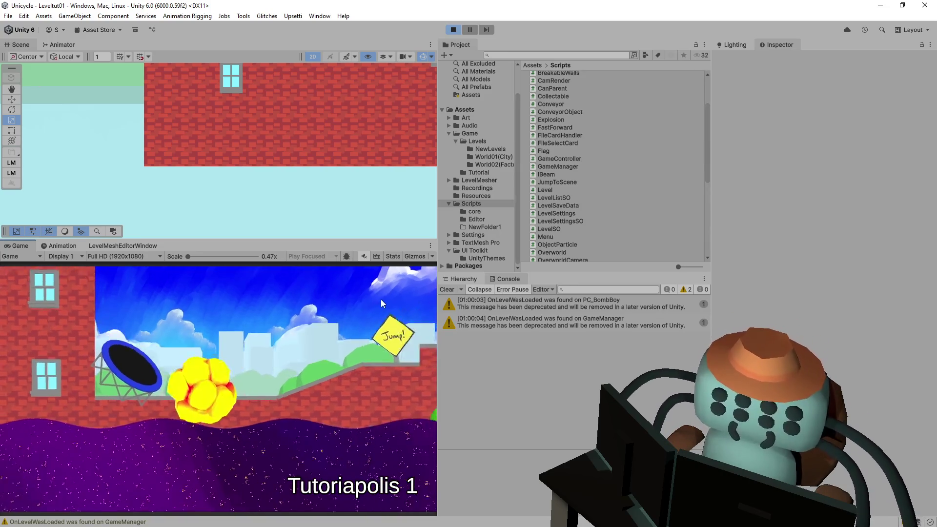
{"action": "left_click_drag", "start_coordinate": [388, 240], "coordinate": [386, 139]}
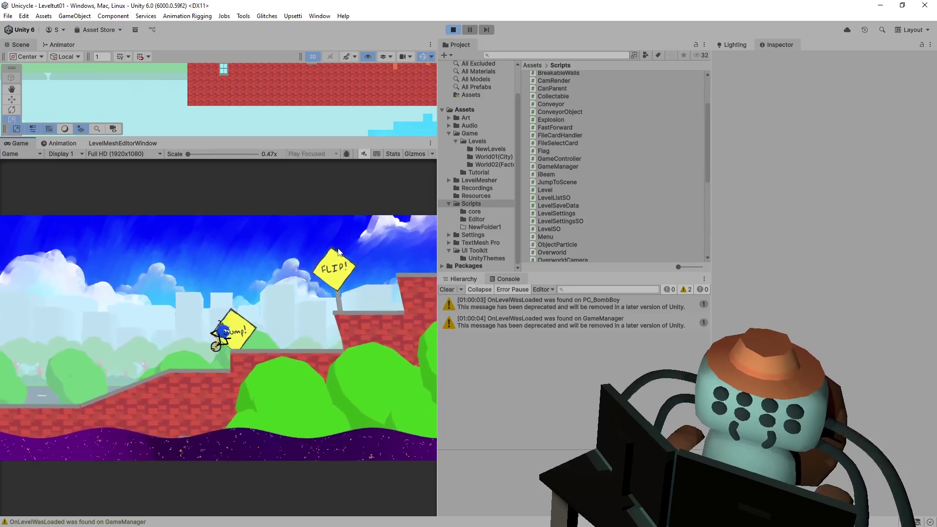
- Pause again, restart the level from the pause menu, then stop play mode
{"action": "key", "text": "Escape"}
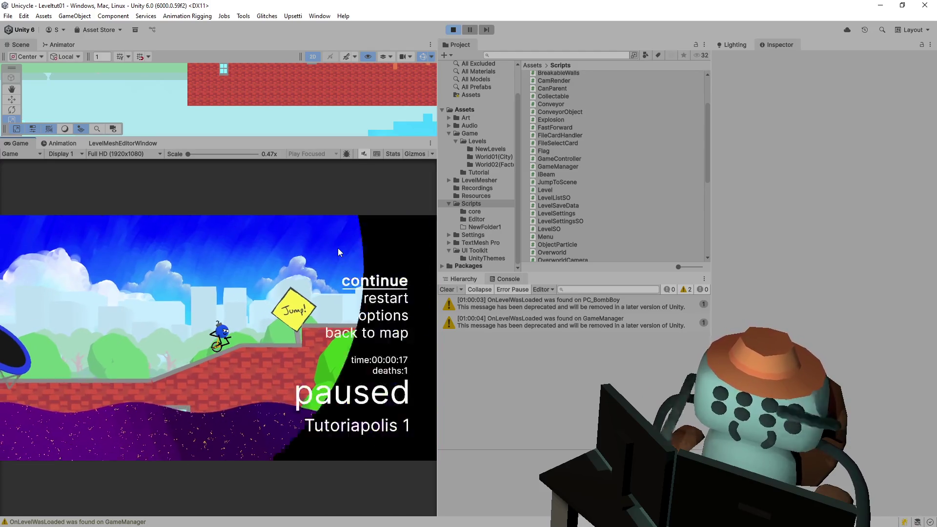
{"action": "key", "text": "Down"}
{"action": "key", "text": "Return"}
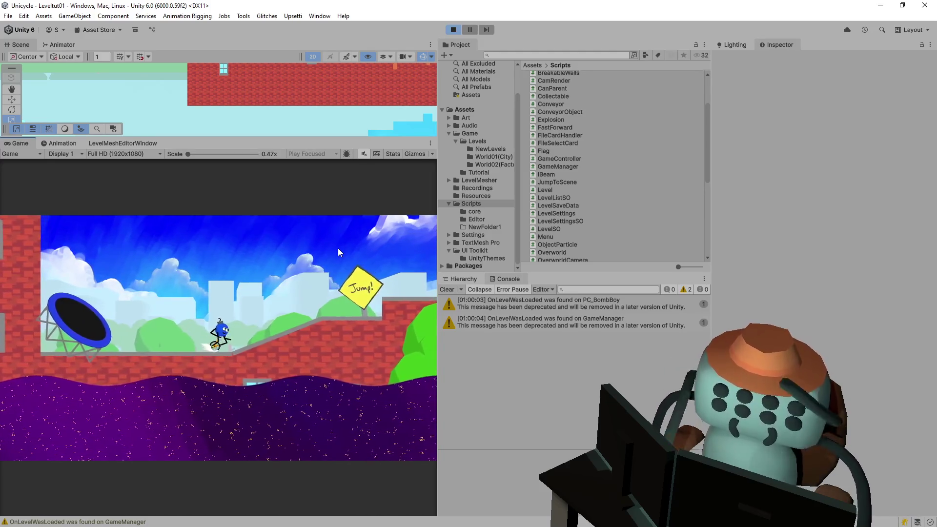
{"action": "key", "text": "Escape"}
{"action": "key", "text": "Escape"}
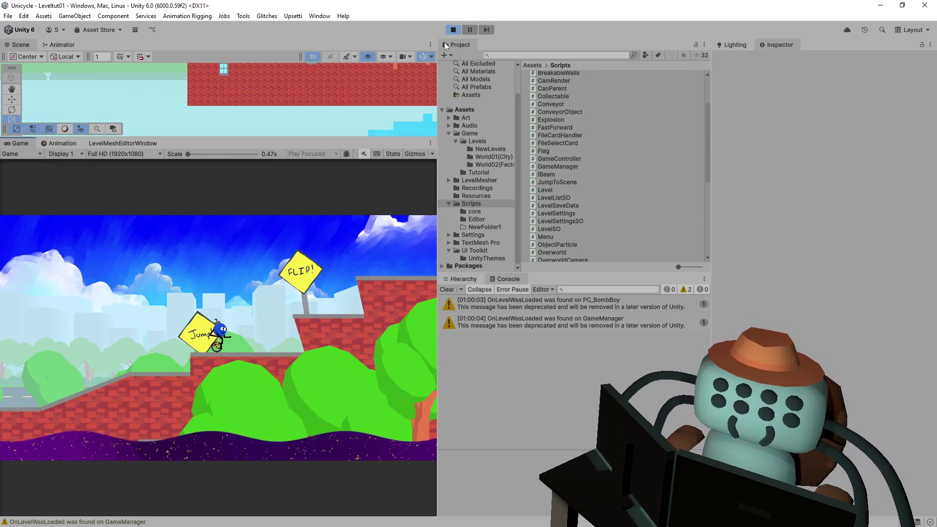
{"action": "left_click", "coordinate": [453, 30]}
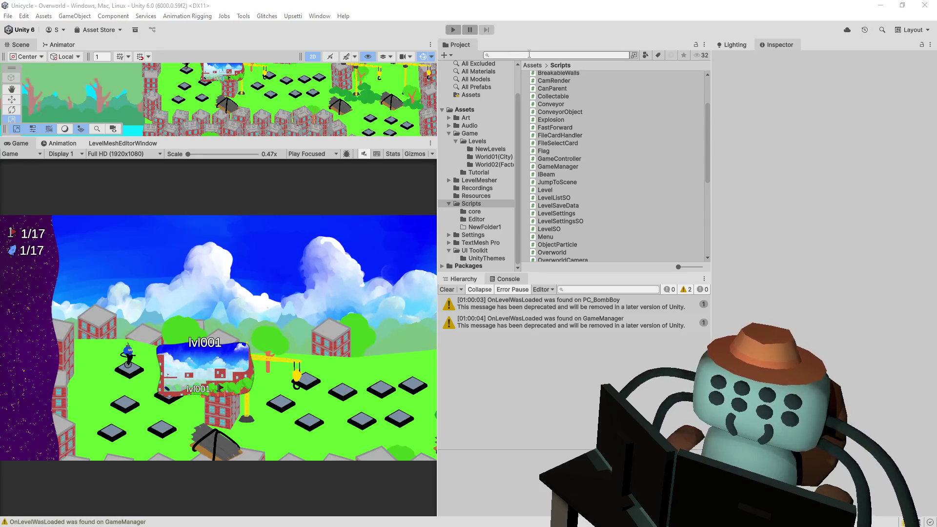
- Clear the Console, switch to the Hierarchy tab, and open then close the Play Focused dropdown
{"action": "left_click", "coordinate": [450, 290]}
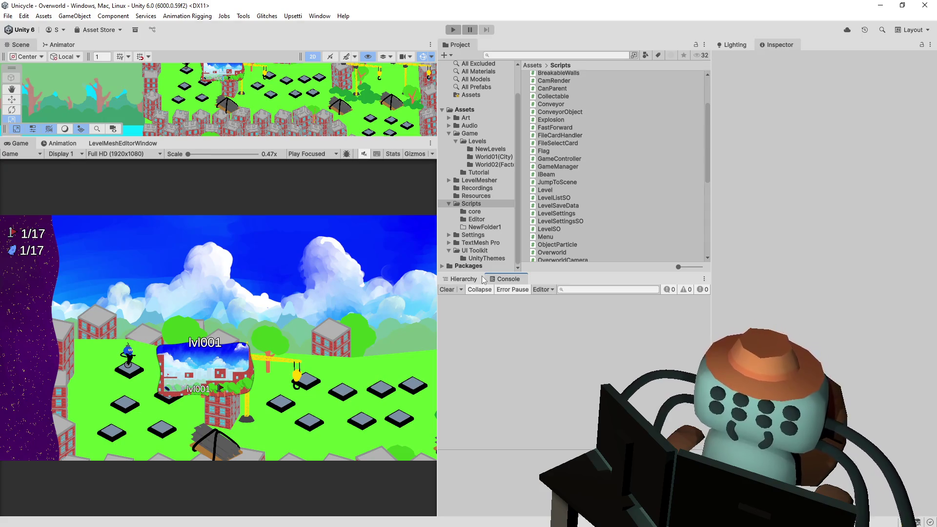
{"action": "left_click", "coordinate": [461, 282]}
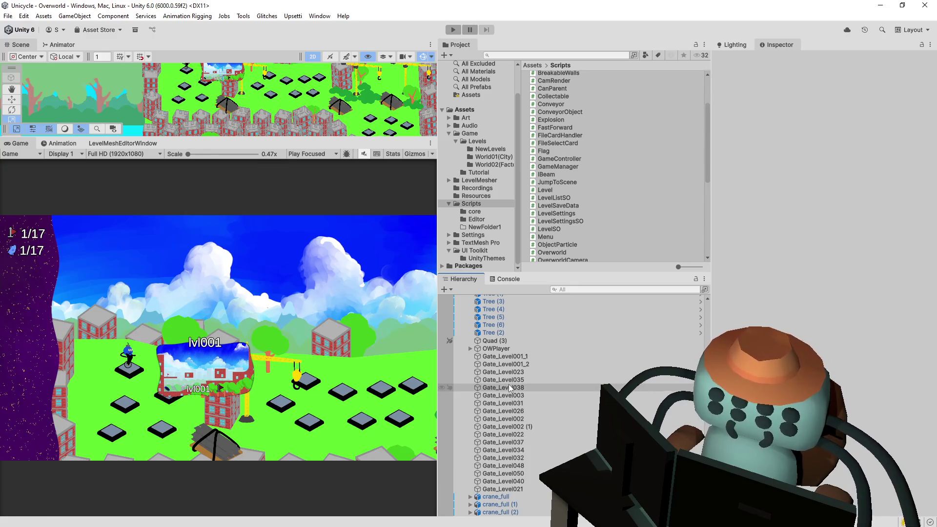
{"action": "left_click", "coordinate": [320, 155]}
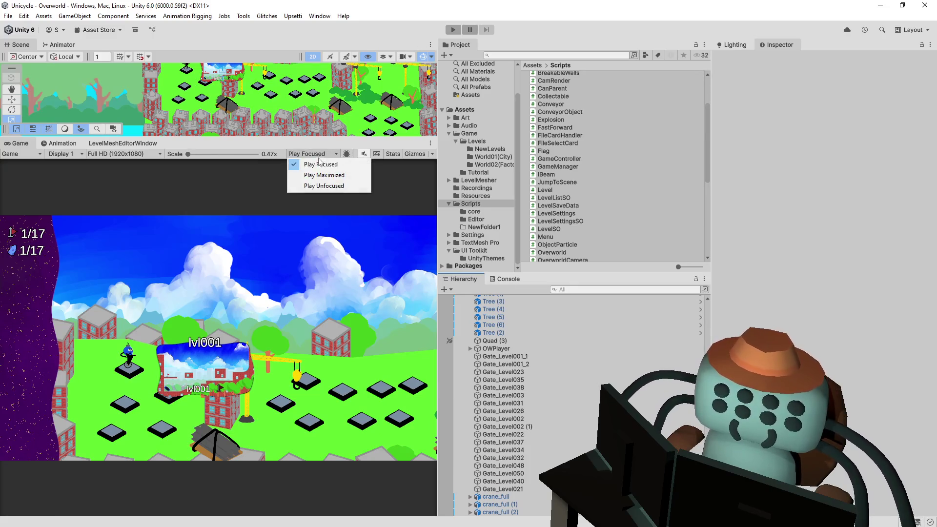
{"action": "left_click", "coordinate": [321, 163]}
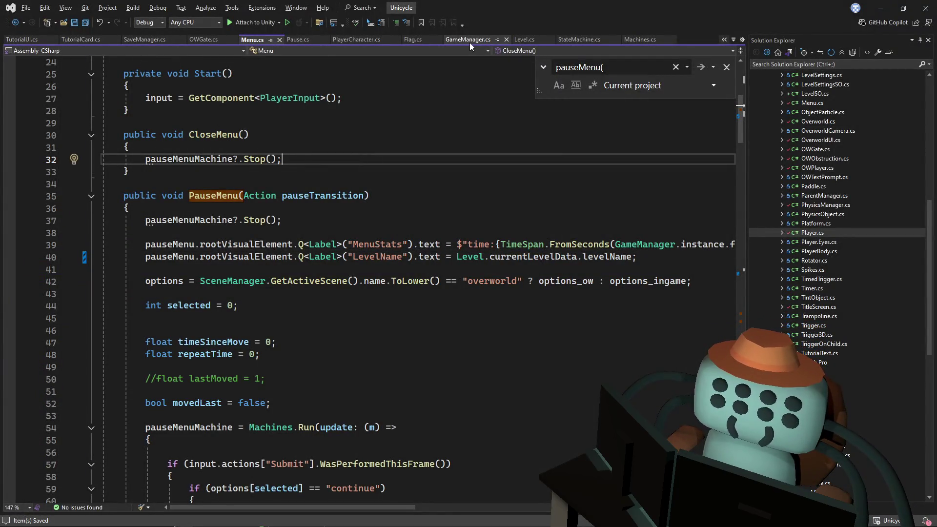
- In Pause.cs, select the if (playerPause) condition and scroll through the OnPause method
{"action": "left_click", "coordinate": [300, 42]}
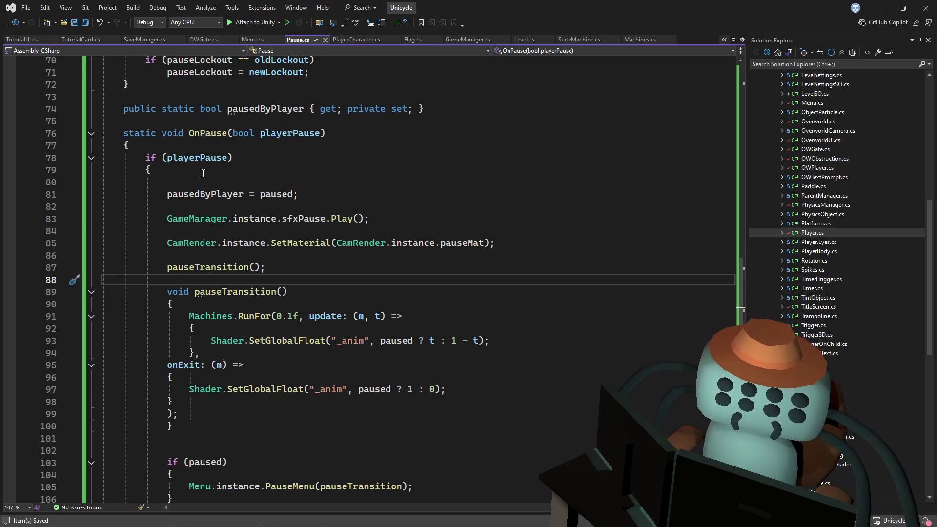
{"action": "left_click", "coordinate": [233, 157]}
{"action": "left_click_drag", "start_coordinate": [233, 157], "coordinate": [145, 157]}
{"action": "scroll", "coordinate": [274, 195], "scroll_direction": "down", "scroll_amount": 2}
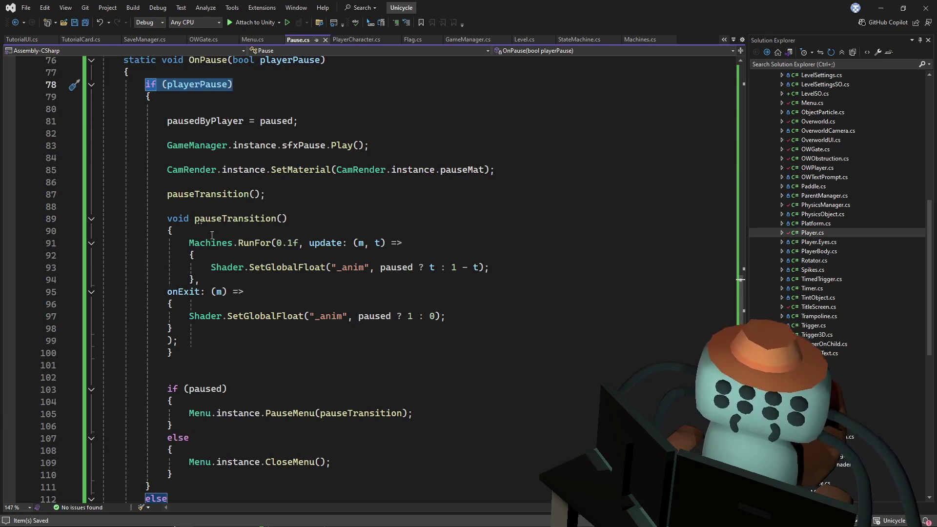
{"action": "scroll", "coordinate": [307, 280], "scroll_direction": "down", "scroll_amount": 4}
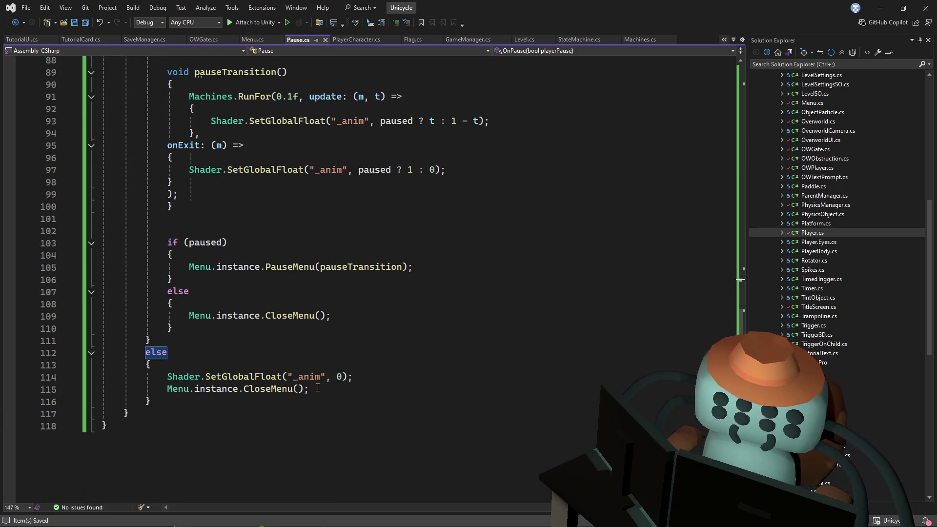
{"action": "scroll", "coordinate": [337, 311], "scroll_direction": "up", "scroll_amount": 5}
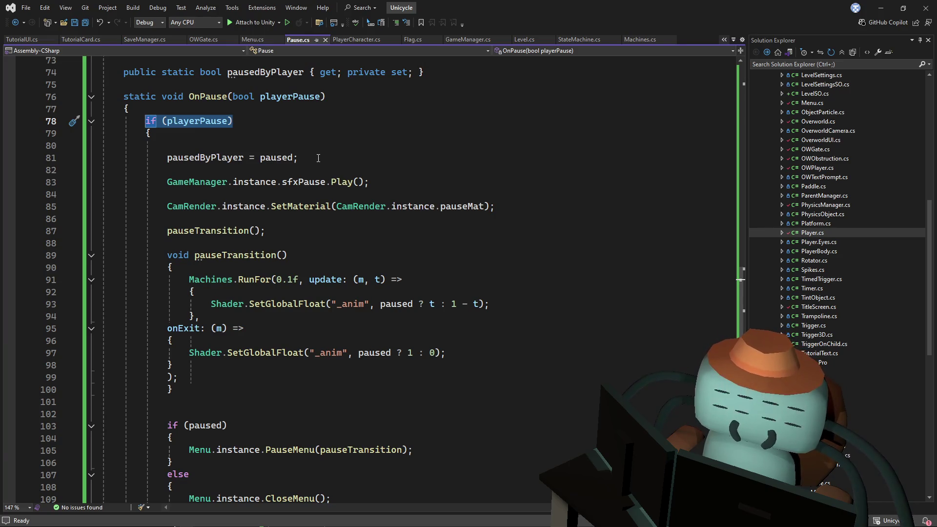
- Inspect the pausedByPlayer assignment on line 81 and the uses of the playerPause parameter
{"action": "left_click_drag", "start_coordinate": [319, 157], "coordinate": [225, 160]}
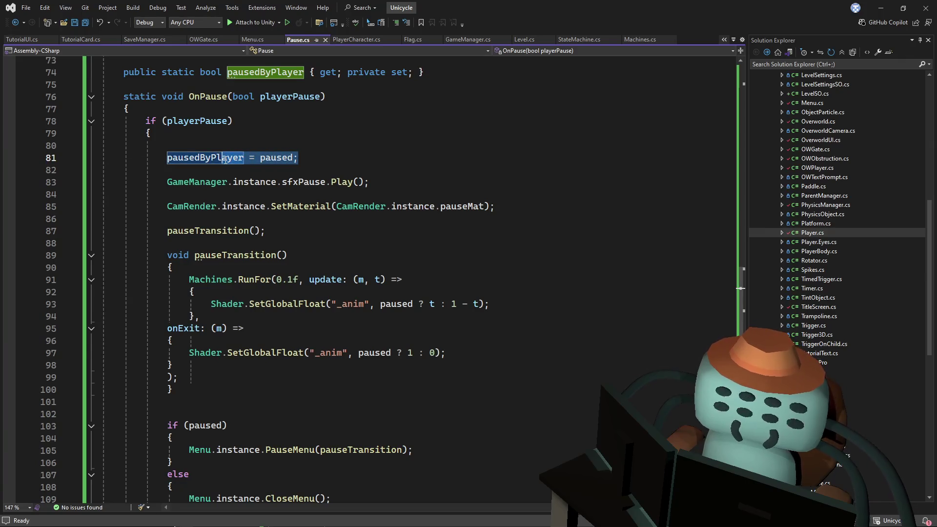
{"action": "left_click", "coordinate": [274, 97]}
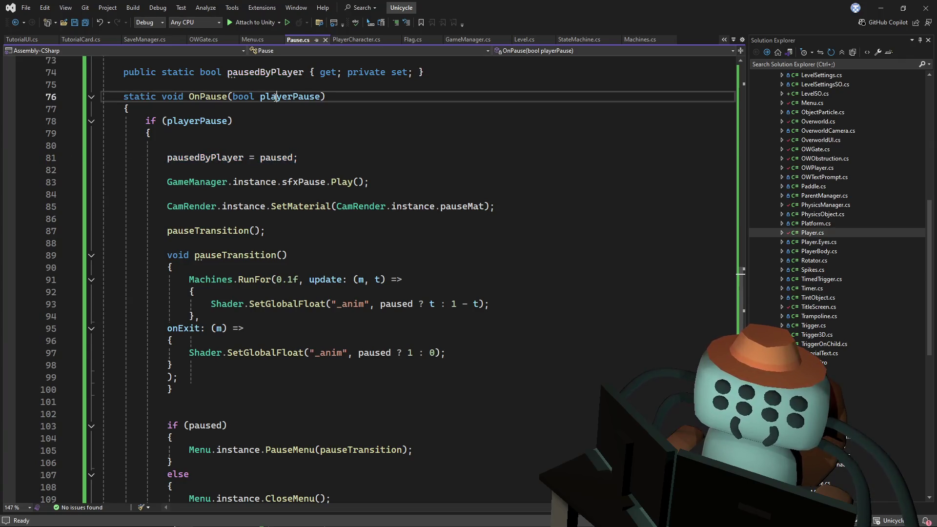
{"action": "left_click", "coordinate": [271, 157]}
- Change line 81 to pausedByPlayer = playerPause, then check the CamRender and pauseTransition references
{"action": "double_click", "coordinate": [270, 157]}
{"action": "type", "text": "playerPause"}
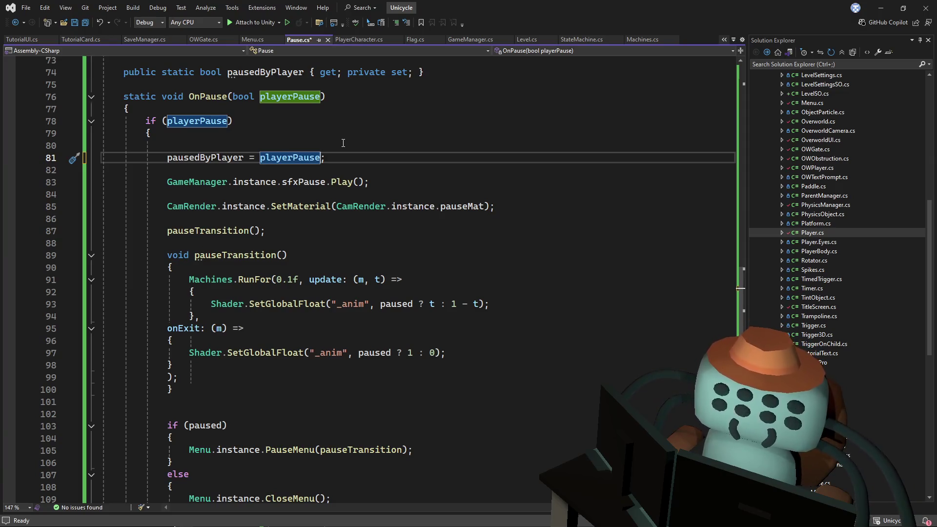
{"action": "left_click", "coordinate": [370, 182]}
{"action": "left_click", "coordinate": [361, 205]}
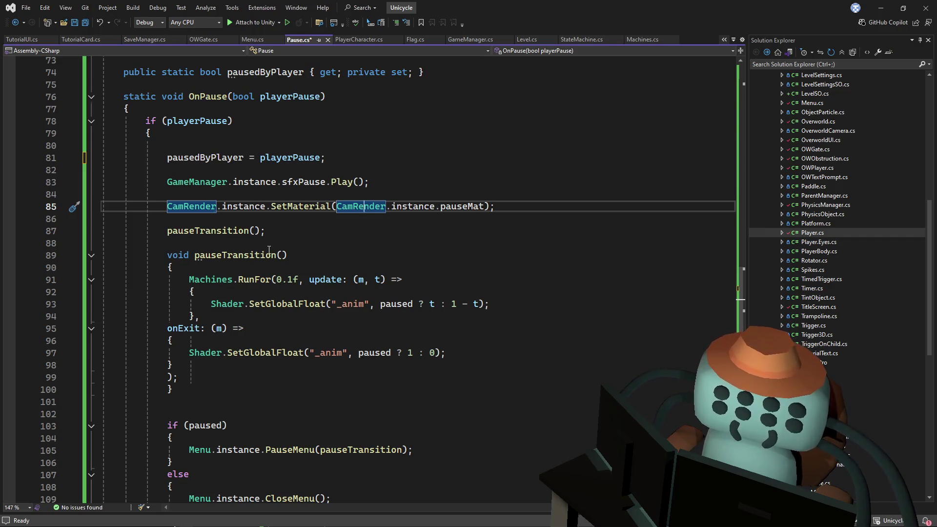
{"action": "left_click", "coordinate": [222, 231]}
- Go from the if (paused) branch to the PauseMenu definition in Menu.cs
{"action": "scroll", "coordinate": [361, 226], "scroll_direction": "down", "scroll_amount": 1}
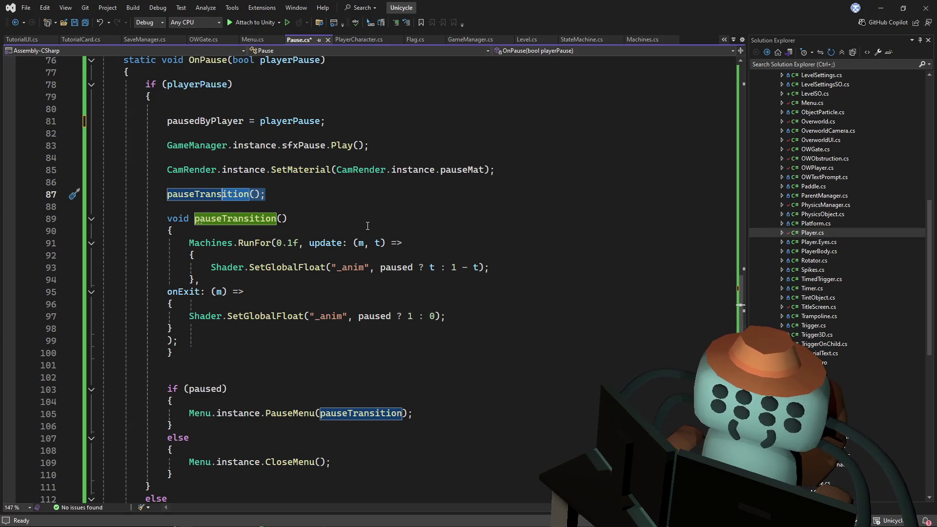
{"action": "scroll", "coordinate": [368, 226], "scroll_direction": "down", "scroll_amount": 1}
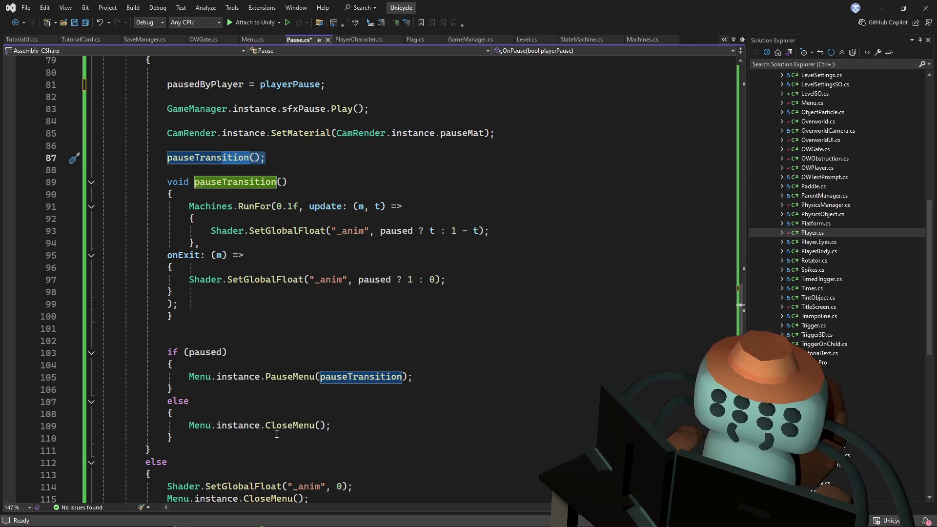
{"action": "left_click", "coordinate": [226, 352]}
{"action": "left_click", "coordinate": [292, 376], "text": "ctrl"}
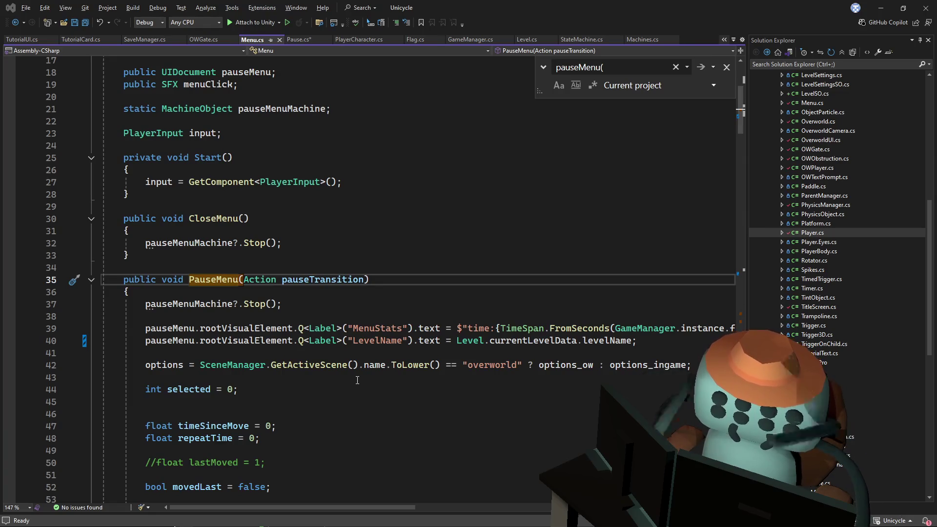
{"action": "left_click", "coordinate": [395, 316]}
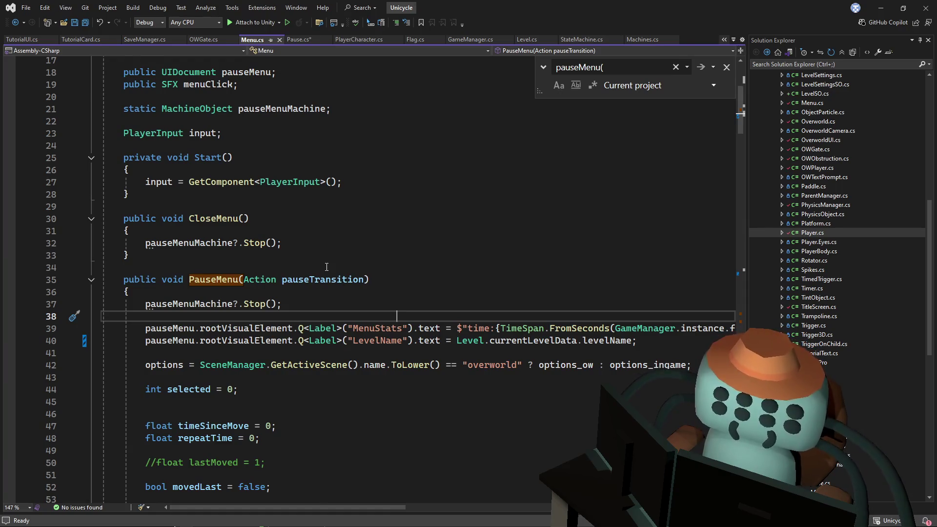
- Scroll through Menu.cs, then navigate back to the PauseMenu(pauseTransition) call on Pause.cs line 105
{"action": "scroll", "coordinate": [325, 272], "scroll_direction": "down", "scroll_amount": 3}
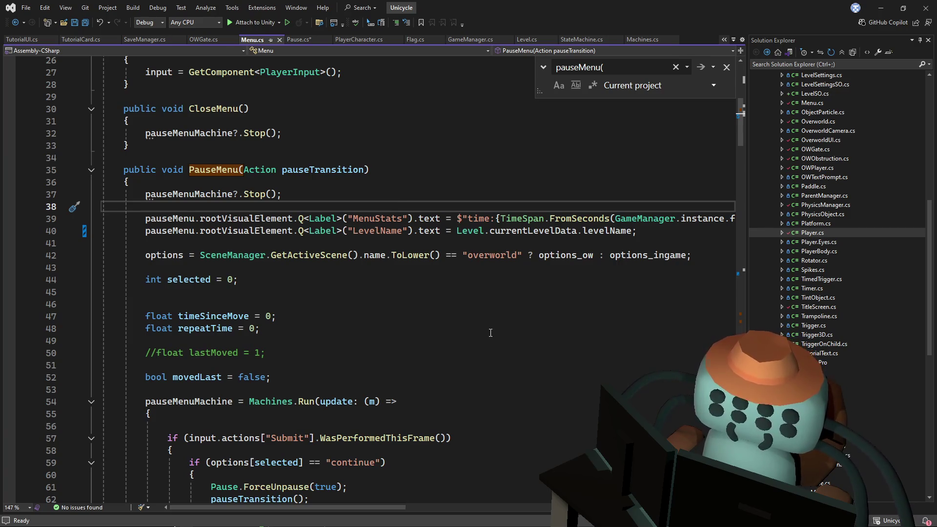
{"action": "scroll", "coordinate": [508, 324], "scroll_direction": "down", "scroll_amount": 1}
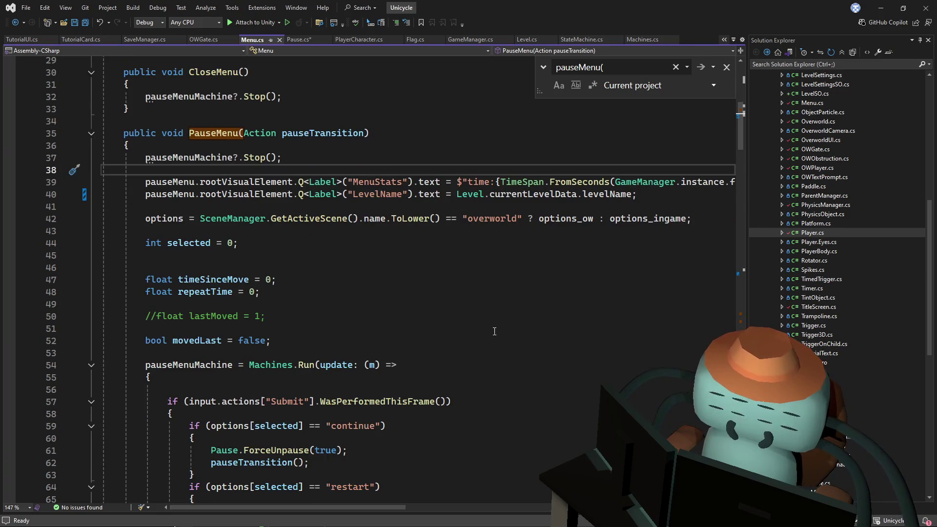
{"action": "key", "text": "ctrl+minus"}
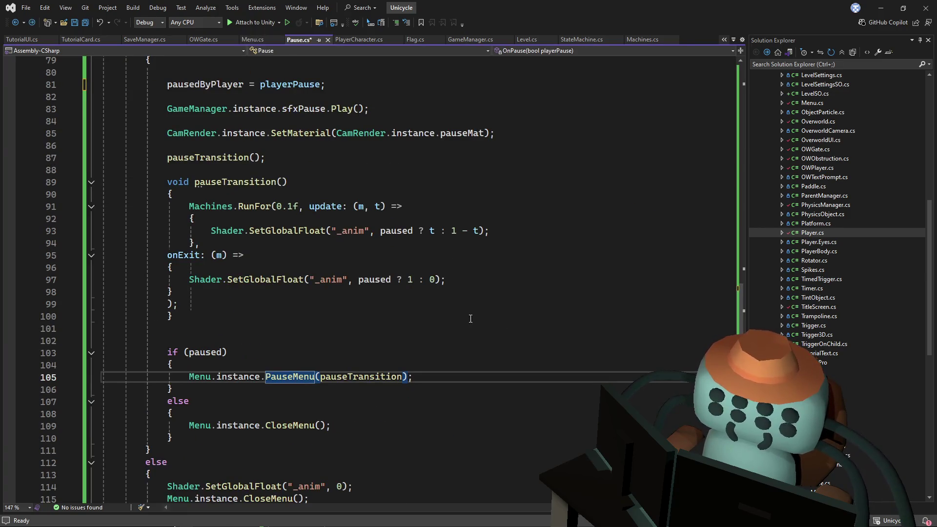